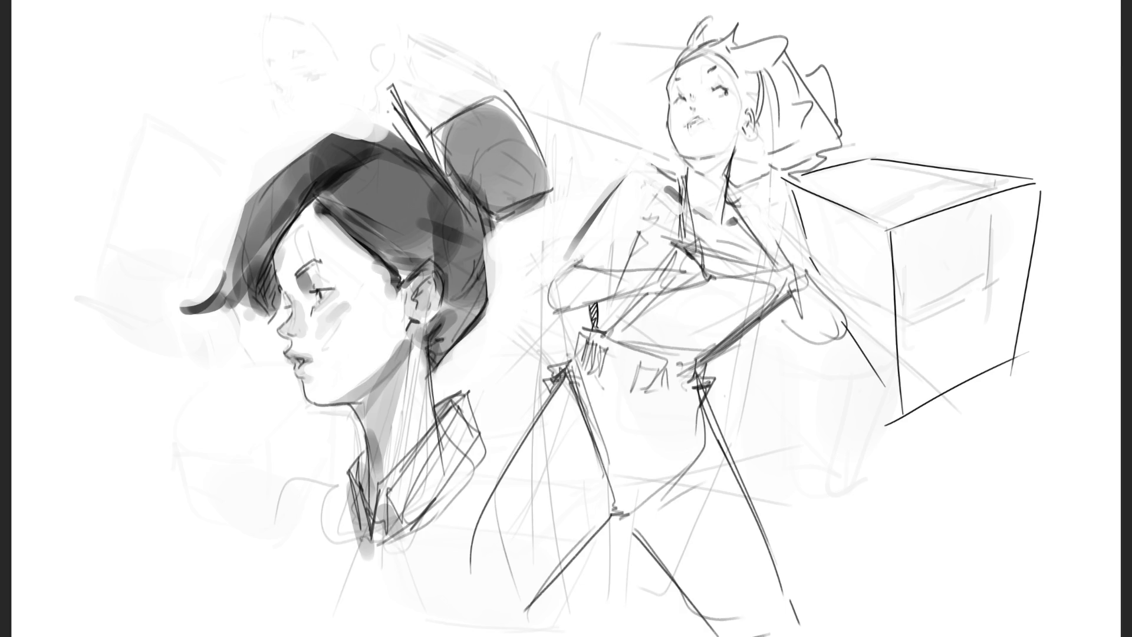
- Darken the profile head's hairline and erase stray strokes on the neck and collar
left_click_drag(321, 196, 270, 270)
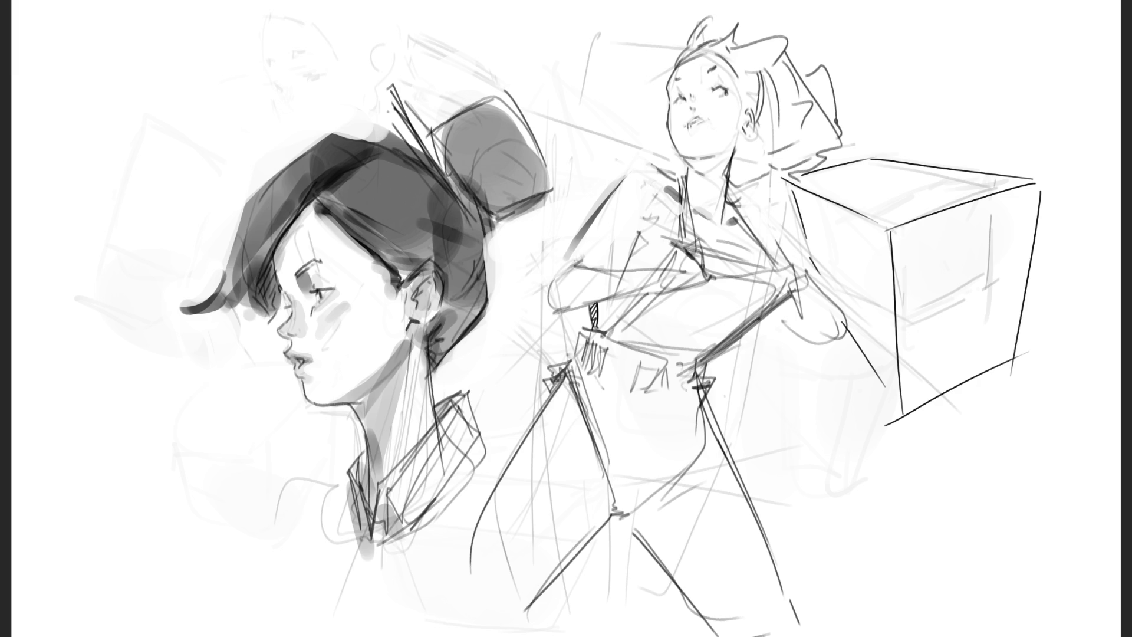
left_click_drag(412, 361, 396, 457)
left_click_drag(421, 403, 426, 392)
left_click_drag(392, 456, 407, 471)
left_click_drag(460, 408, 392, 492)
left_click_drag(451, 430, 401, 519)
left_click_drag(442, 451, 416, 516)
- Erase the remaining collar hatching and lighten the collar's right and lower edges
left_click_drag(479, 419, 416, 525)
left_click_drag(452, 490, 433, 508)
left_click_drag(479, 402, 468, 432)
left_click_drag(486, 445, 482, 458)
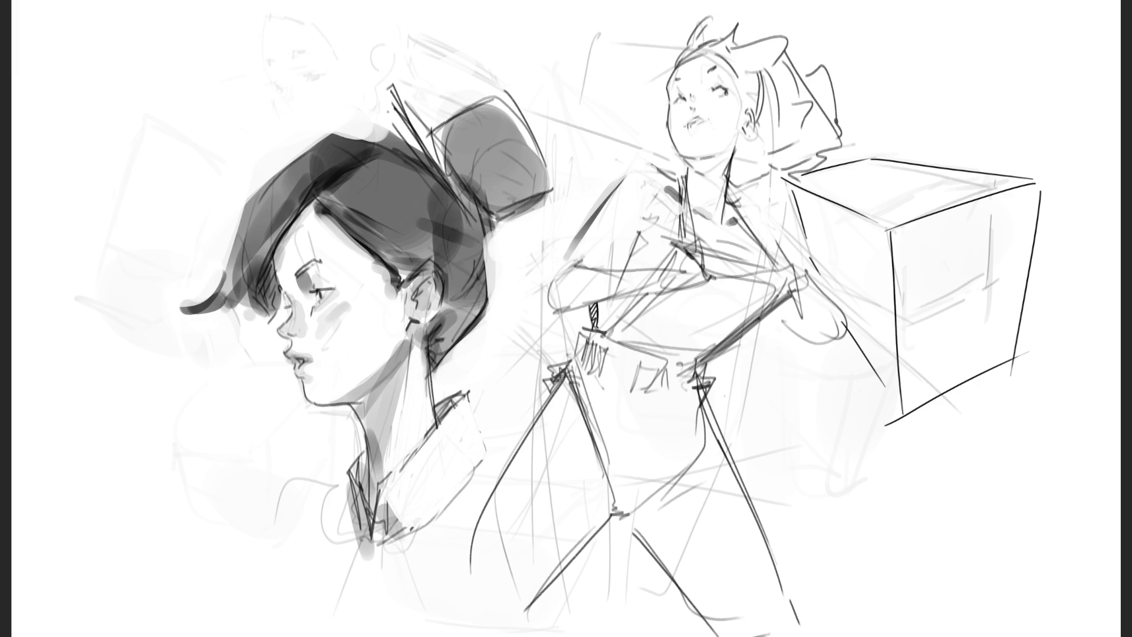
left_click_drag(461, 401, 401, 470)
left_click_drag(468, 394, 462, 403)
left_click_drag(419, 526, 409, 532)
- Redraw and shade the hair bun in darker pencil, then shift the sketch left
mouse_move(460, 135)
left_mouse_down()
mouse_move(450, 174)
mouse_move(518, 139)
left_mouse_up()
mouse_move(452, 118)
left_mouse_down()
mouse_move(462, 169)
mouse_move(481, 146)
mouse_move(533, 141)
mouse_move(497, 97)
mouse_move(535, 150)
left_mouse_up()
mouse_move(487, 203)
left_mouse_down()
mouse_move(537, 191)
mouse_move(508, 209)
mouse_move(540, 187)
left_mouse_up()
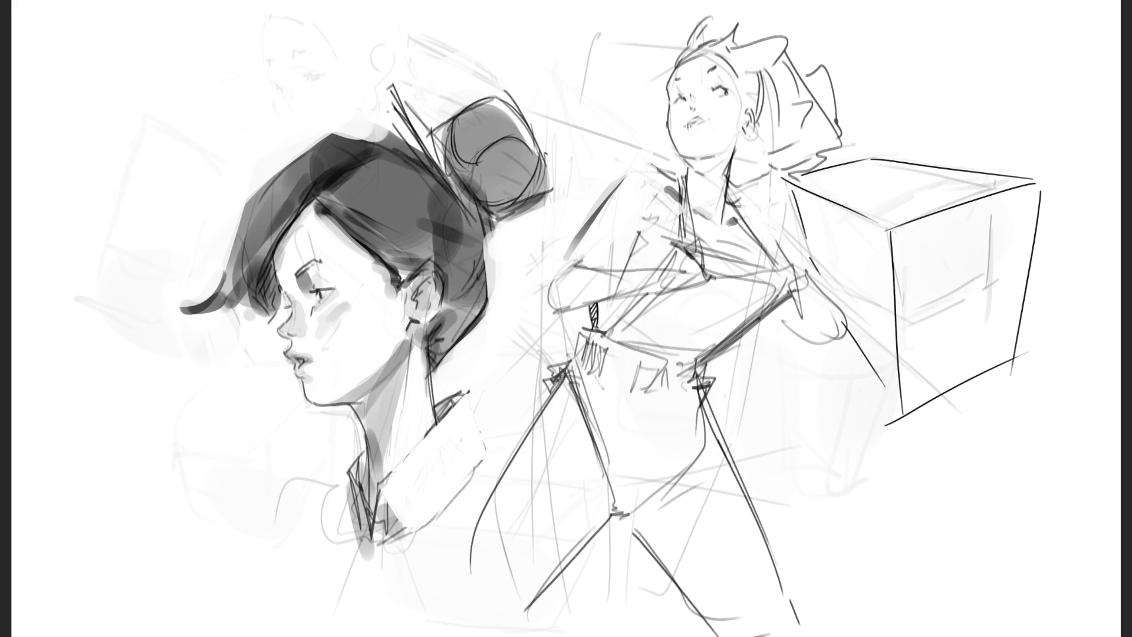
left_click_drag(464, 177, 494, 197)
left_click_drag(566, 319, 422, 313)
- Commit the move and ink the standing woman's face, jaw and ear
key("Return")
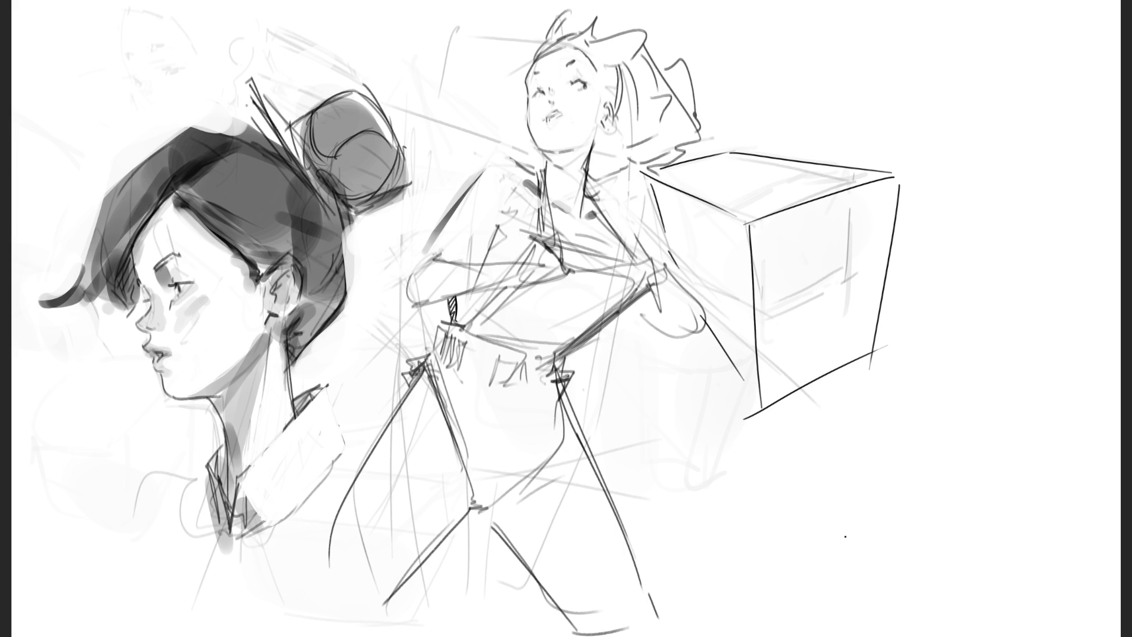
left_click_drag(505, 81, 512, 107)
left_click_drag(557, 150, 576, 151)
left_click_drag(532, 138, 545, 149)
key("ctrl+z")
mouse_move(598, 135)
left_mouse_down()
mouse_move(600, 115)
mouse_move(604, 141)
mouse_move(616, 125)
left_mouse_up()
mouse_move(601, 89)
left_mouse_down()
mouse_move(604, 103)
mouse_move(606, 84)
left_mouse_up()
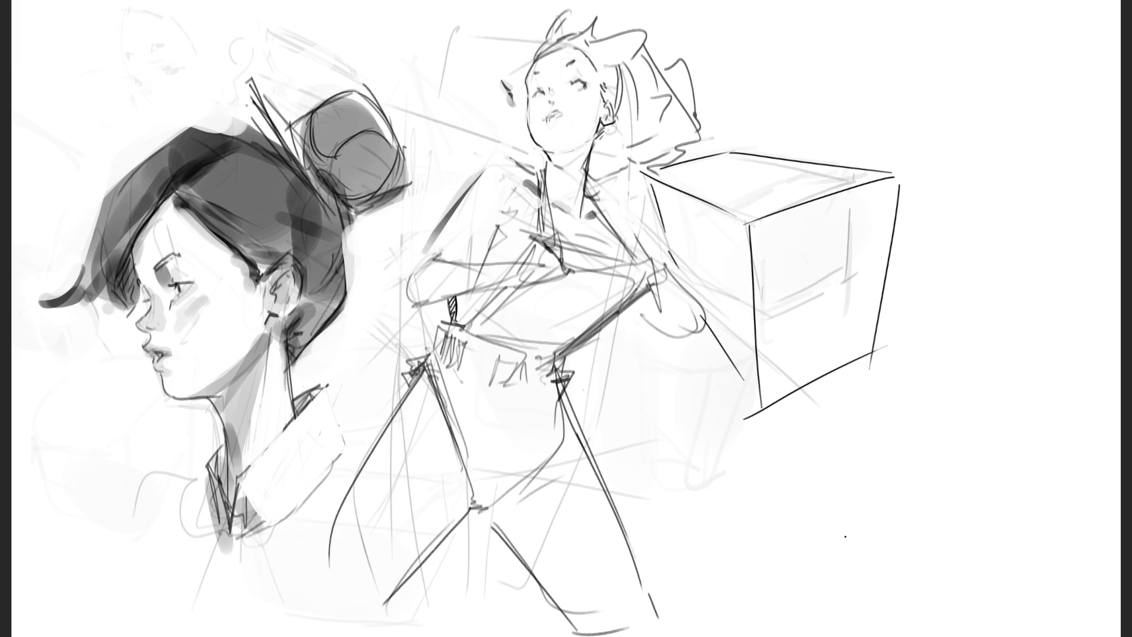
- Ink the woman's neck, collar, shoulder and both lapels, shading beside the left collar
mouse_move(594, 138)
left_mouse_down()
mouse_move(578, 178)
mouse_move(538, 174)
mouse_move(512, 153)
mouse_move(524, 168)
left_mouse_up()
mouse_move(596, 198)
left_mouse_down()
mouse_move(633, 187)
mouse_move(580, 194)
left_mouse_up()
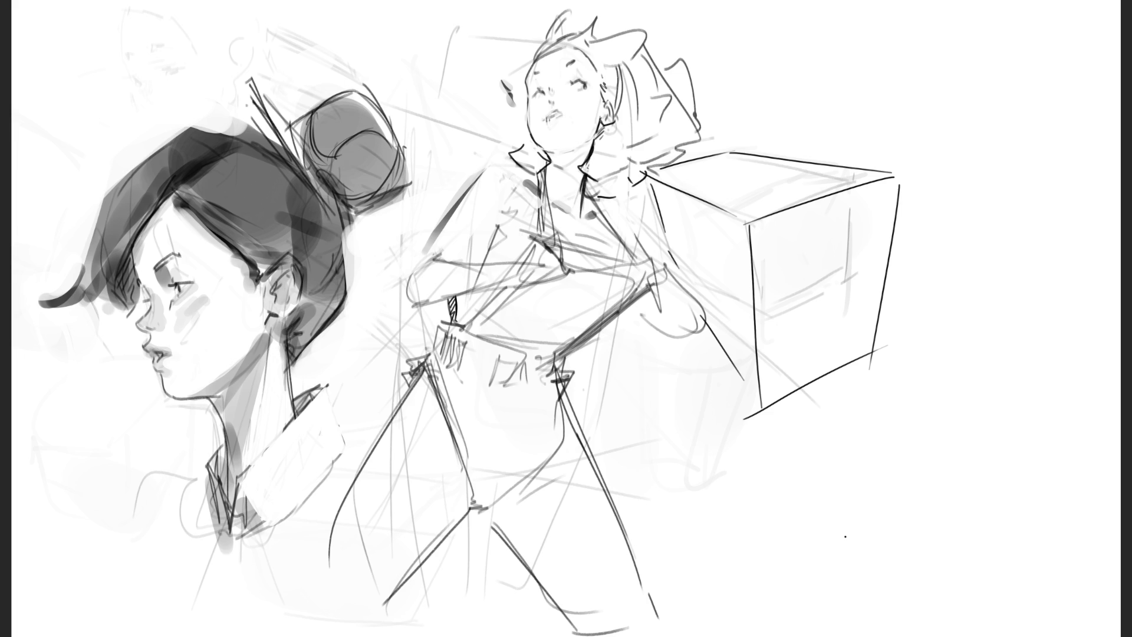
mouse_move(587, 198)
left_mouse_down()
mouse_move(639, 247)
mouse_move(633, 260)
left_mouse_up()
mouse_move(531, 169)
left_mouse_down()
mouse_move(530, 249)
mouse_move(555, 232)
mouse_move(547, 165)
left_mouse_up()
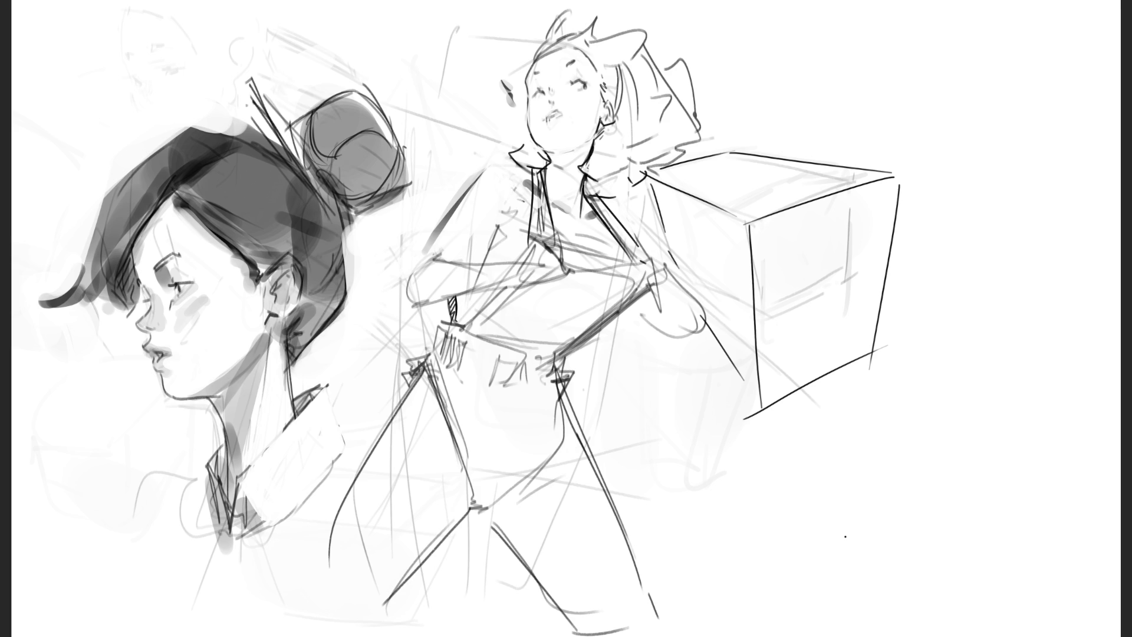
mouse_move(501, 160)
left_mouse_down()
mouse_move(528, 174)
mouse_move(442, 223)
left_mouse_up()
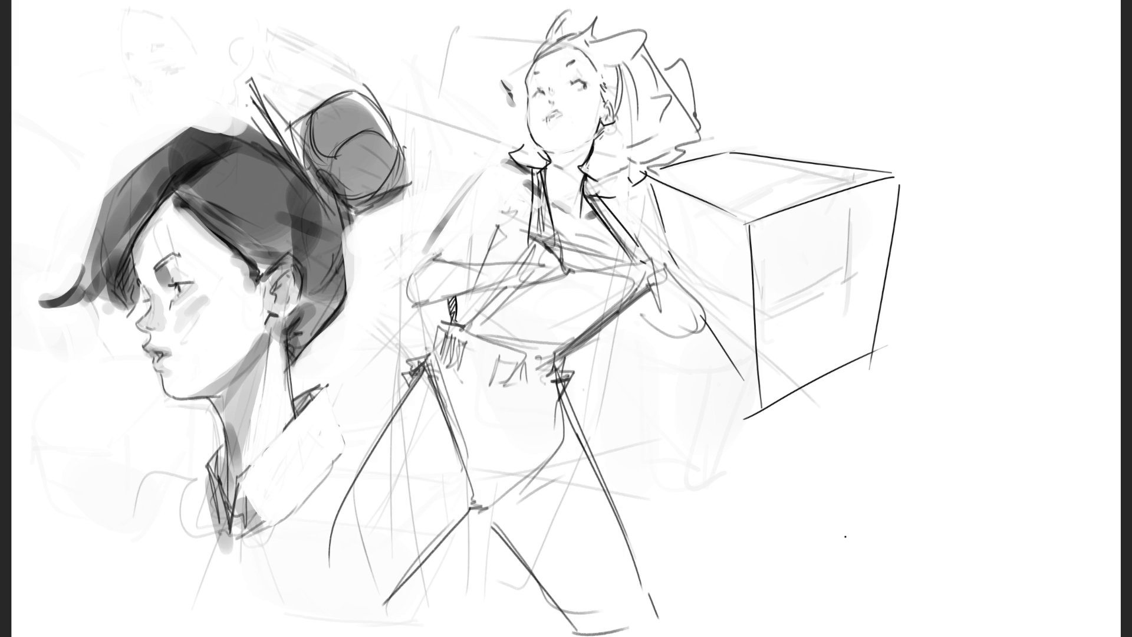
- Draw a dark left-shoulder curve, shade the chest grey and lighten faint chest lines
left_click_drag(499, 164, 438, 229)
left_click_drag(499, 166, 437, 239)
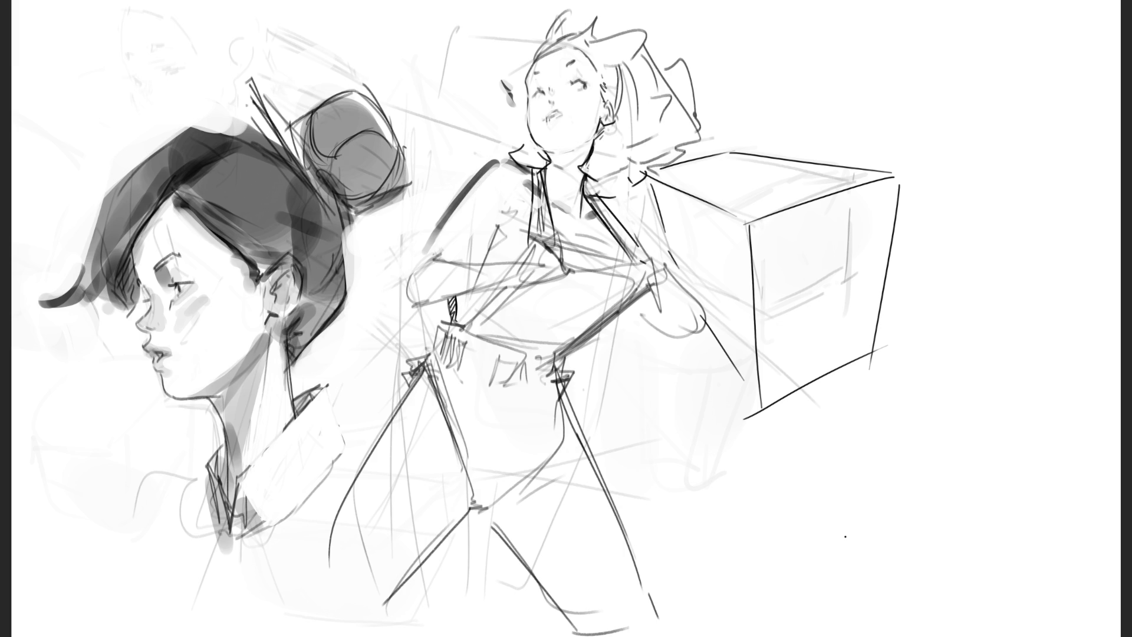
mouse_move(512, 210)
left_mouse_down()
mouse_move(496, 227)
mouse_move(499, 217)
mouse_move(553, 232)
left_mouse_up()
left_click_drag(597, 235, 549, 236)
left_click_drag(606, 234, 580, 243)
- Ink a bold stroke along the left arm and soften parts of it
mouse_move(433, 232)
left_mouse_down()
mouse_move(406, 270)
mouse_move(410, 311)
left_mouse_up()
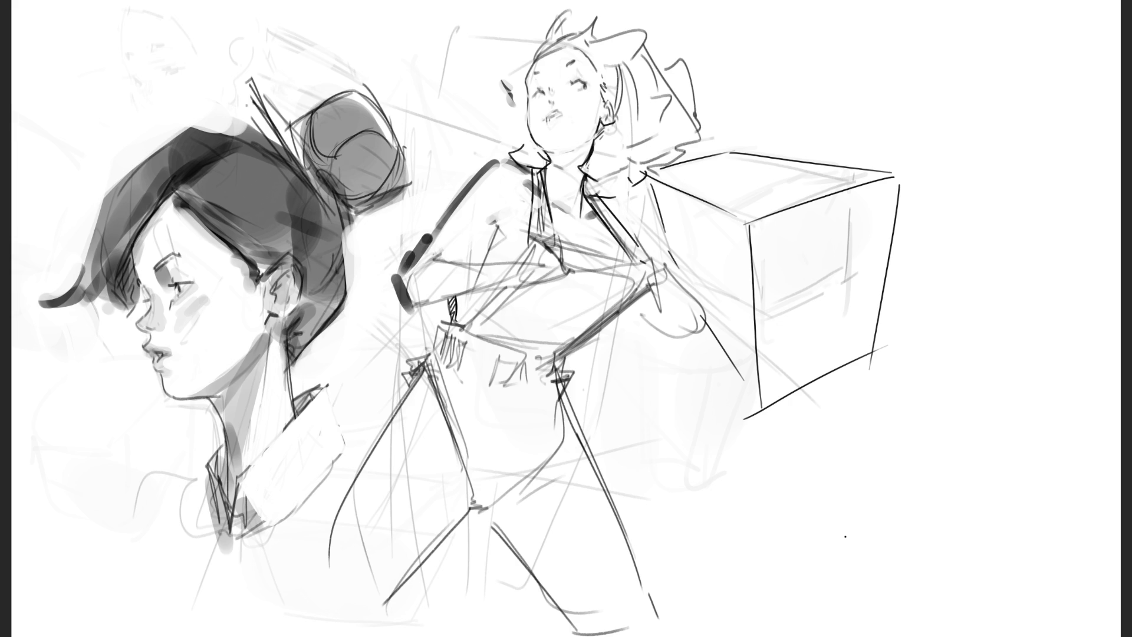
mouse_move(435, 224)
left_mouse_down()
mouse_move(395, 279)
mouse_move(406, 313)
left_mouse_up()
mouse_move(425, 266)
left_mouse_down()
mouse_move(410, 286)
mouse_move(498, 265)
left_mouse_up()
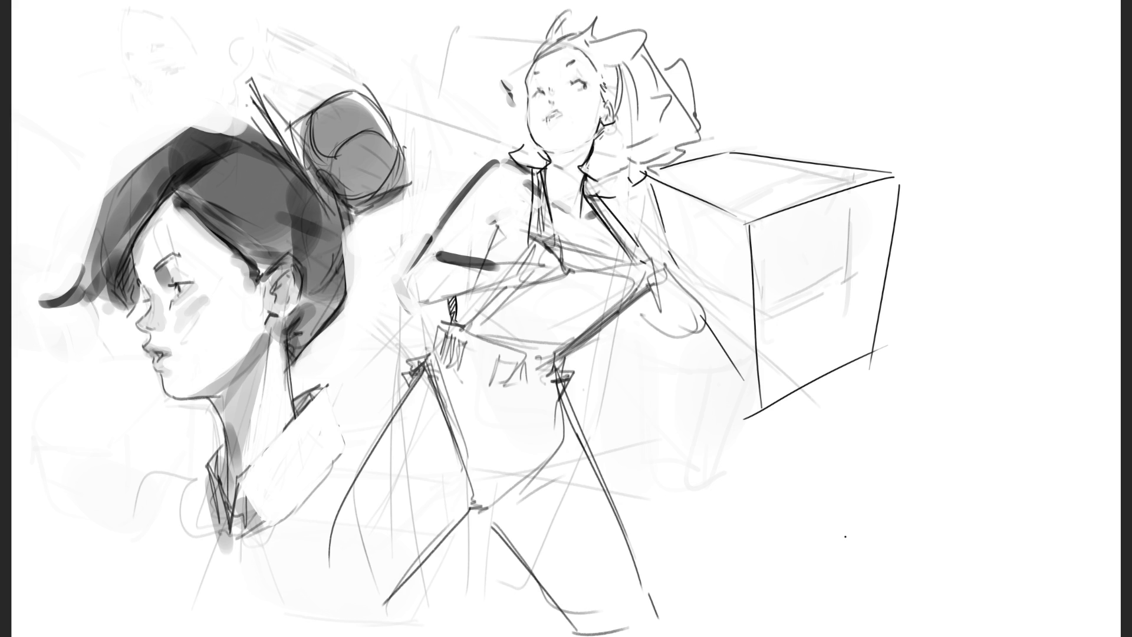
left_click_drag(497, 227, 479, 263)
left_click_drag(455, 267, 519, 266)
mouse_move(437, 286)
left_mouse_down()
mouse_move(534, 271)
mouse_move(528, 278)
left_mouse_up()
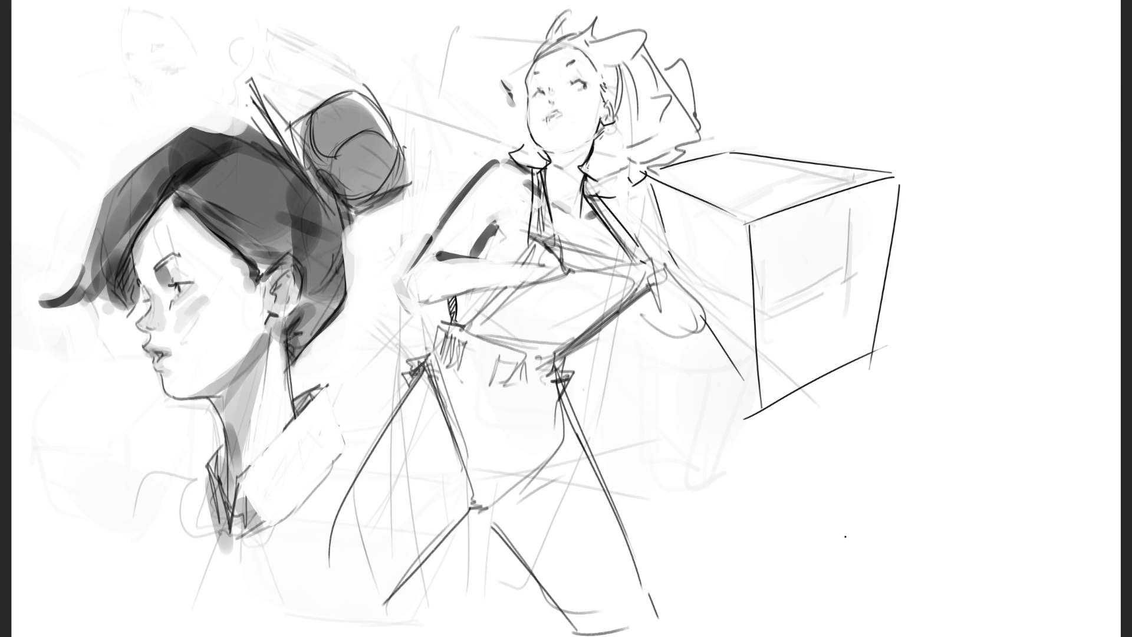
- Paint thick dark strokes across the standing woman's chest
left_click_drag(524, 294, 581, 272)
left_click_drag(510, 272, 547, 243)
left_click_drag(566, 233, 575, 275)
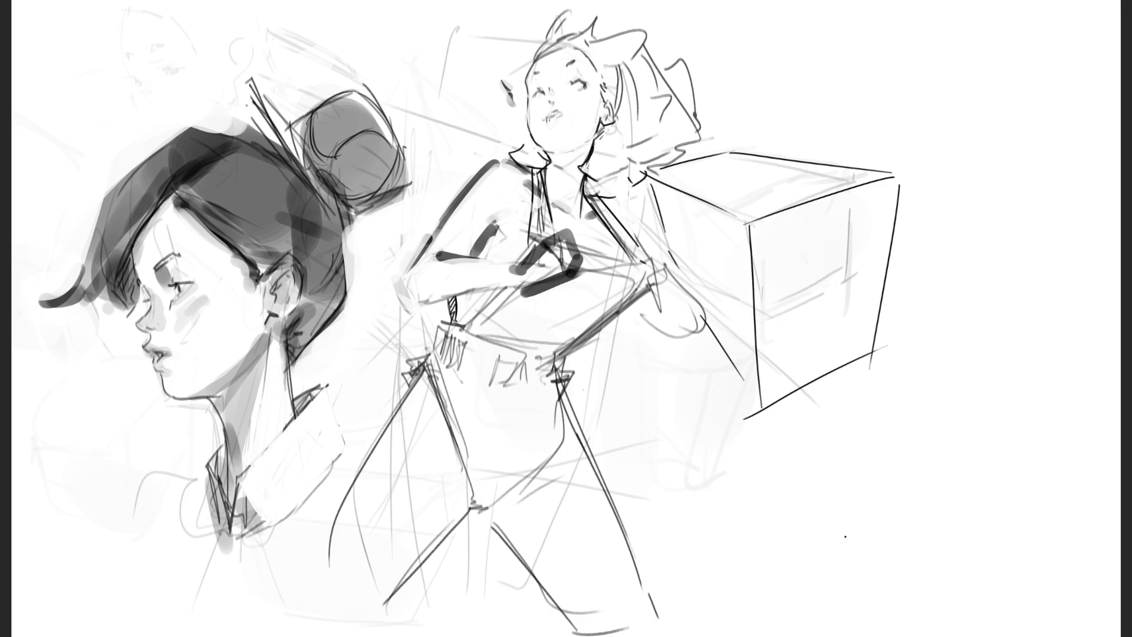
mouse_move(567, 232)
left_mouse_down()
mouse_move(541, 244)
mouse_move(575, 245)
mouse_move(580, 277)
mouse_move(530, 254)
left_mouse_up()
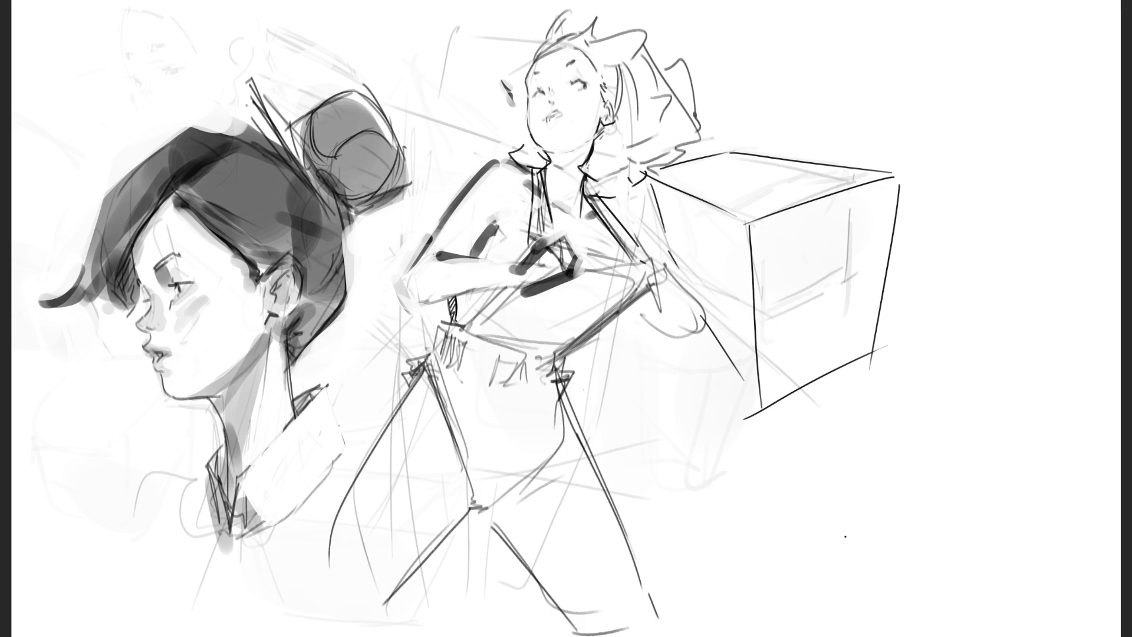
- Redraw the hooked object at the right hand, ink the strap, and add its end under the arm
mouse_move(641, 258)
left_mouse_down()
mouse_move(644, 298)
mouse_move(650, 257)
mouse_move(667, 322)
mouse_move(705, 298)
mouse_move(671, 329)
left_mouse_up()
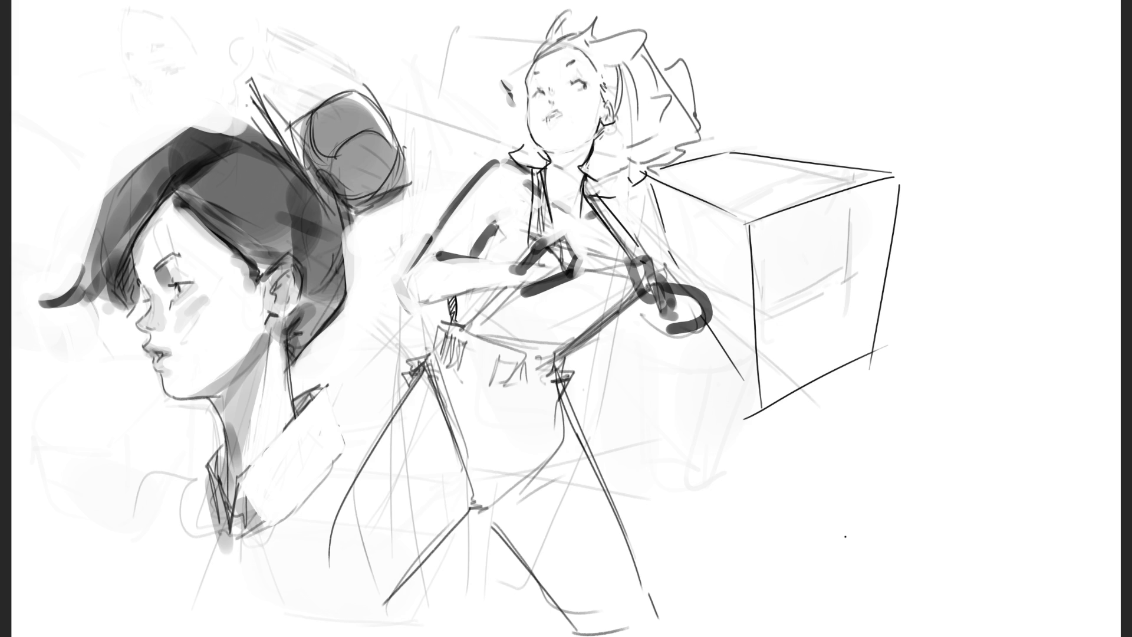
key("ctrl+z")
left_click_drag(668, 285, 672, 333)
left_click_drag(614, 204, 634, 235)
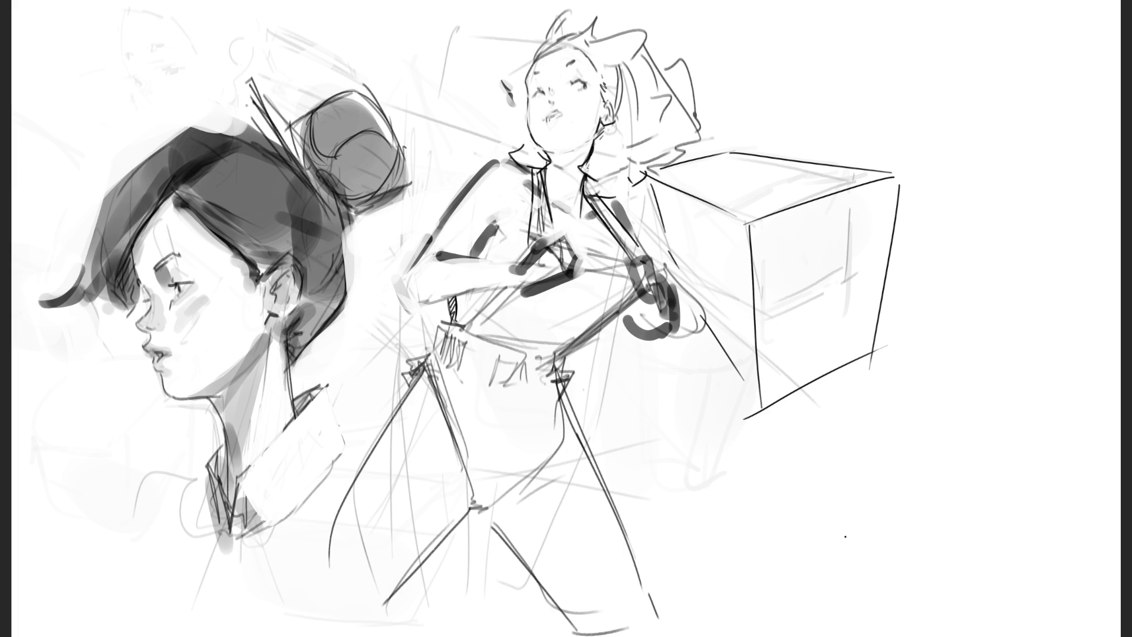
mouse_move(596, 239)
left_mouse_down()
mouse_move(635, 277)
mouse_move(612, 274)
mouse_move(640, 288)
left_mouse_up()
key("ctrl+z")
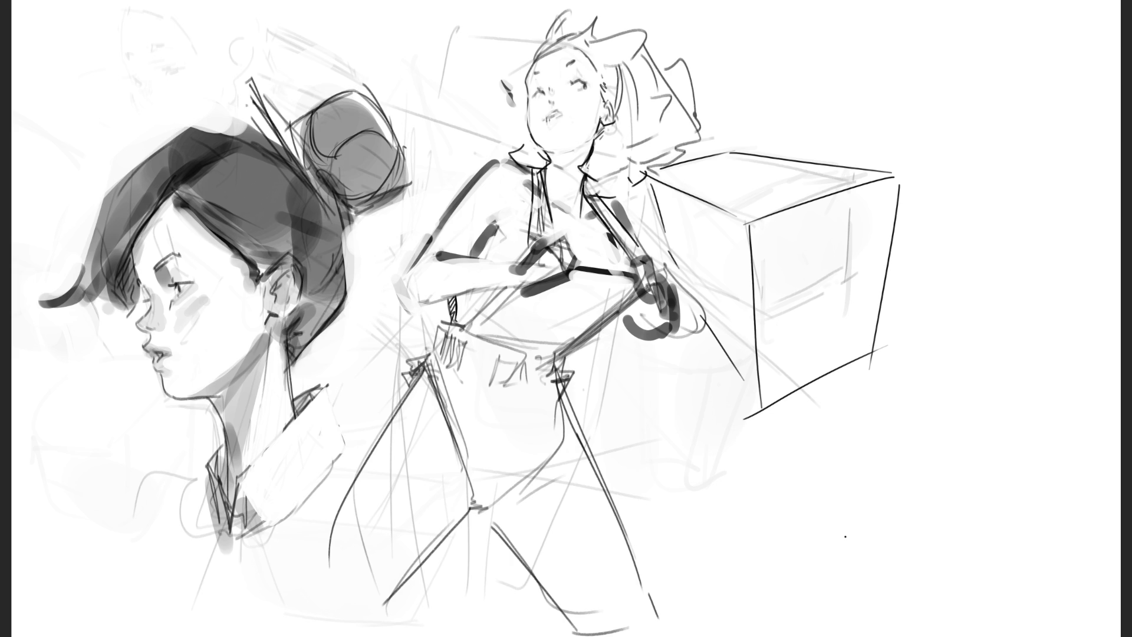
mouse_move(458, 294)
left_mouse_down()
mouse_move(460, 327)
mouse_move(437, 323)
mouse_move(430, 342)
mouse_move(453, 317)
left_mouse_up()
- Touch up the strap end with white, erase the old leg line and shade the left leg grey
left_click_drag(449, 324, 448, 300)
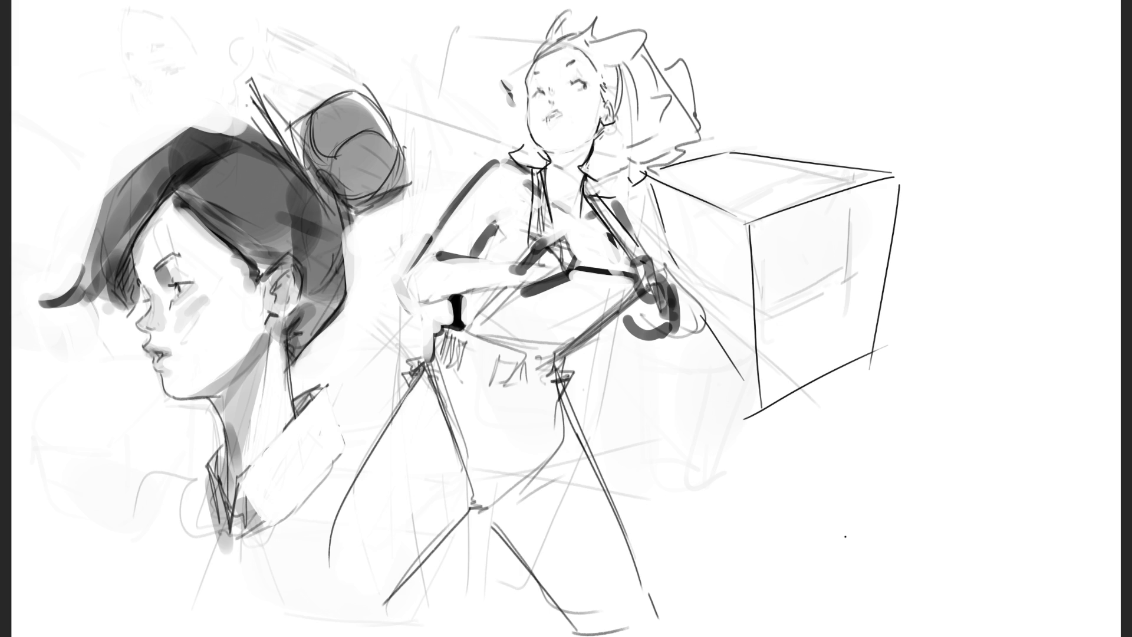
mouse_move(433, 389)
left_mouse_down()
mouse_move(470, 489)
mouse_move(466, 448)
left_mouse_up()
left_click_drag(425, 391, 470, 510)
mouse_move(449, 437)
left_mouse_down()
mouse_move(471, 507)
mouse_move(406, 575)
left_mouse_up()
- Outline the left leg's outer contour and ink a bold curve along the right leg
mouse_move(425, 394)
left_mouse_down()
mouse_move(330, 541)
mouse_move(348, 522)
mouse_move(345, 537)
left_mouse_up()
left_click_drag(396, 436, 329, 566)
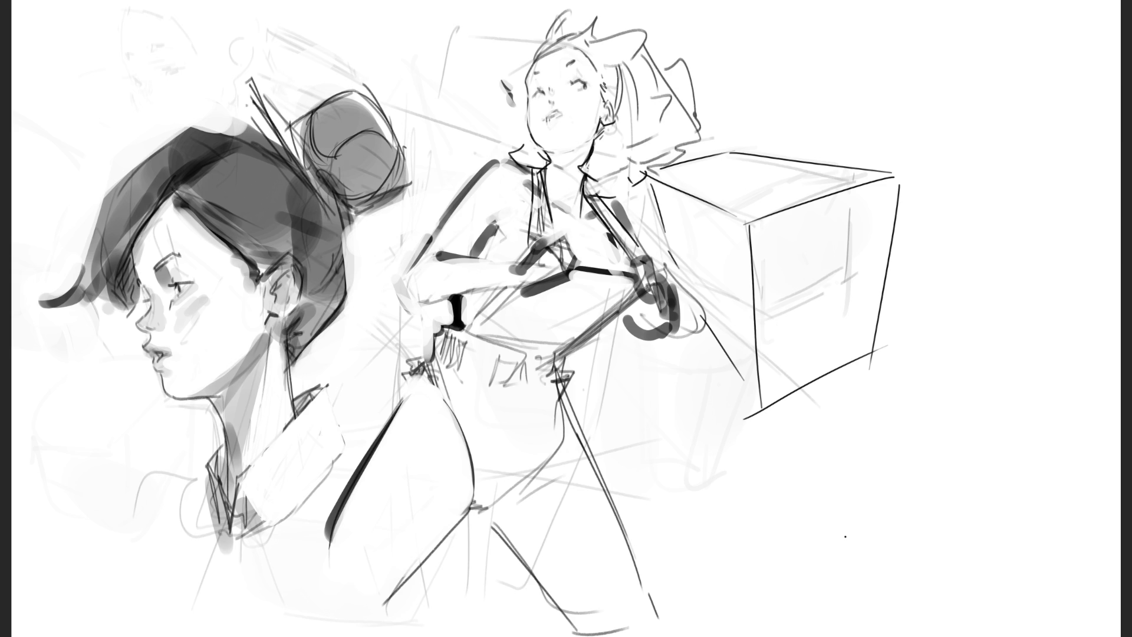
mouse_move(569, 389)
left_mouse_down()
mouse_move(613, 466)
mouse_move(660, 629)
mouse_move(628, 480)
mouse_move(667, 625)
left_mouse_up()
- Thin the right leg stroke, lighten hip lines, and ink then soften the inner left leg
mouse_move(653, 558)
left_mouse_down()
mouse_move(675, 587)
mouse_move(656, 616)
left_mouse_up()
left_click_drag(601, 490, 655, 613)
left_click_drag(628, 546, 587, 460)
left_click_drag(563, 518, 522, 489)
left_click_drag(563, 433, 513, 489)
mouse_move(560, 388)
left_mouse_down()
mouse_move(496, 506)
mouse_move(472, 511)
left_mouse_up()
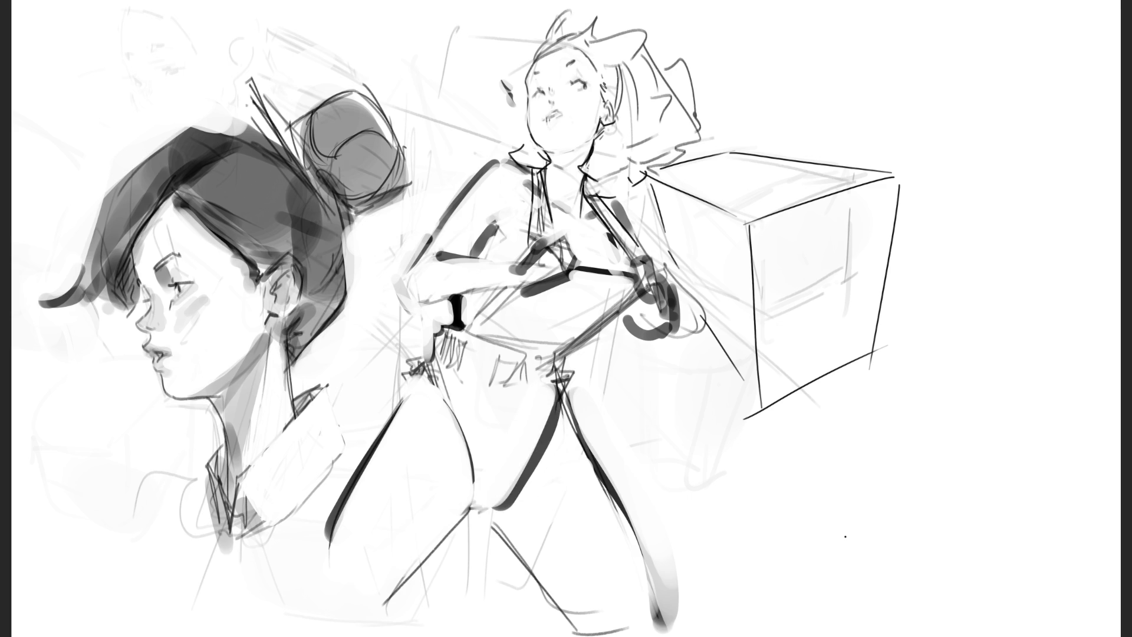
left_click_drag(554, 430, 510, 507)
mouse_move(561, 383)
left_mouse_down()
mouse_move(493, 509)
mouse_move(504, 503)
mouse_move(589, 616)
left_mouse_up()
- Ink the lower inner leg contour and soften shading and inner lines on the right leg
mouse_move(522, 502)
left_mouse_down()
mouse_move(508, 524)
mouse_move(596, 618)
left_mouse_up()
left_click_drag(491, 519, 575, 631)
left_click_drag(501, 540, 596, 628)
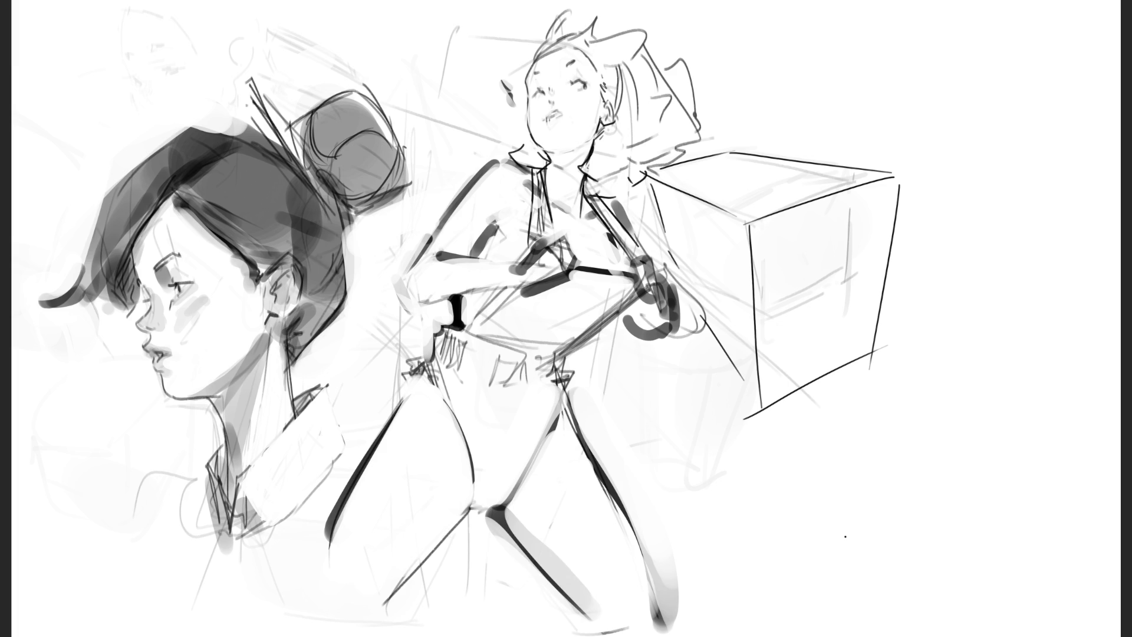
left_click_drag(528, 532, 596, 608)
left_click_drag(608, 489, 654, 608)
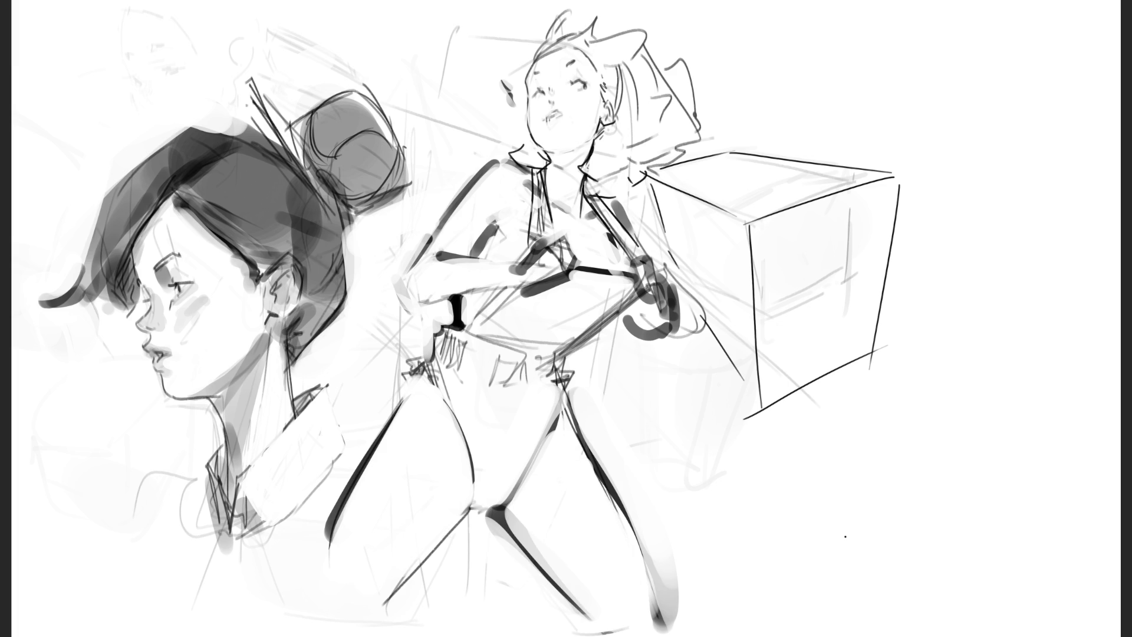
left_click_drag(620, 489, 663, 625)
left_click_drag(578, 418, 631, 528)
left_click_drag(605, 472, 630, 524)
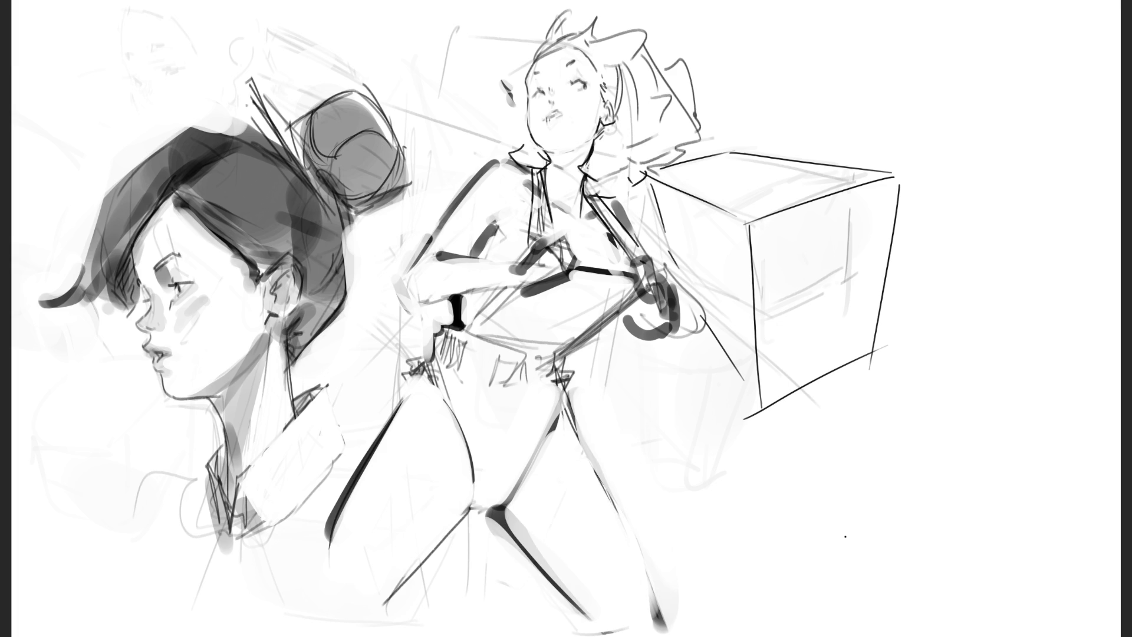
- Paint and thin a dark edge on the left lower leg, and thin the waist arm stroke
mouse_move(471, 492)
left_mouse_down()
mouse_move(384, 616)
mouse_move(401, 563)
mouse_move(454, 519)
mouse_move(390, 579)
mouse_move(380, 611)
left_mouse_up()
left_click_drag(427, 572, 383, 616)
left_click_drag(435, 558, 406, 588)
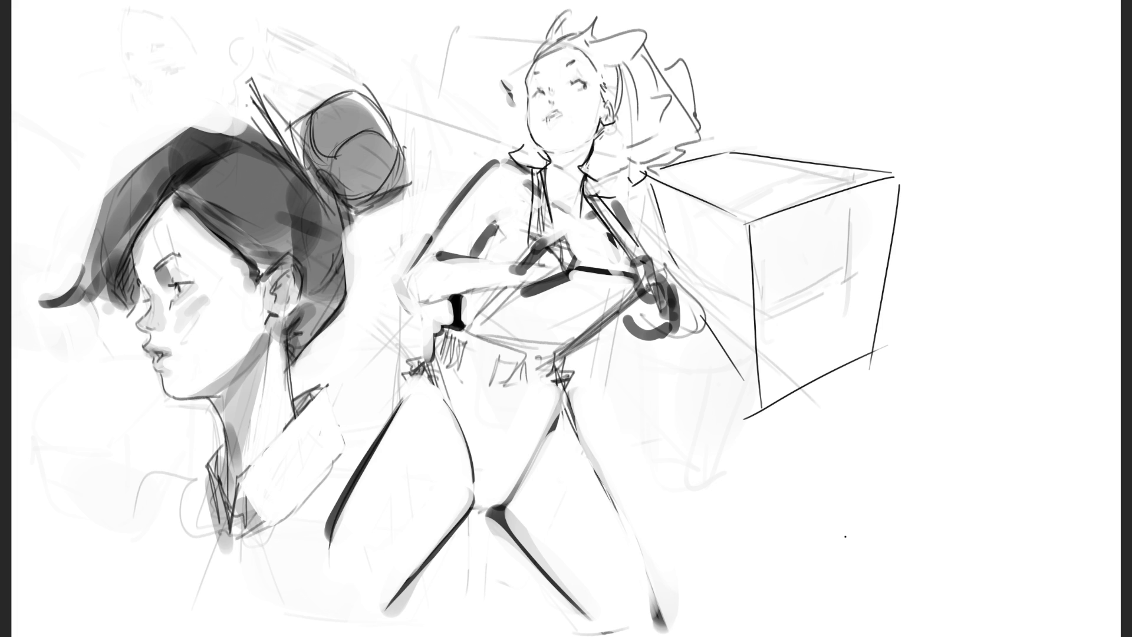
mouse_move(445, 254)
left_mouse_down()
mouse_move(439, 245)
mouse_move(466, 261)
mouse_move(510, 238)
mouse_move(593, 260)
left_mouse_up()
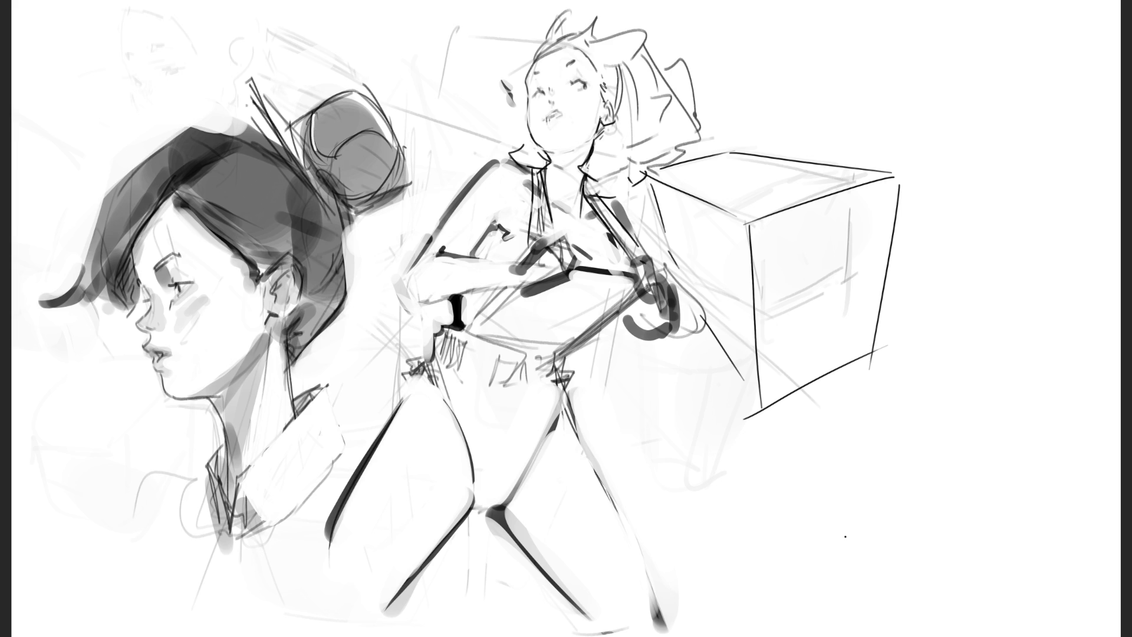
- Paint a light highlight across the hair bun and begin a new head right of the cube
left_click_drag(336, 157, 381, 131)
mouse_move(928, 75)
left_mouse_down()
mouse_move(931, 128)
mouse_move(954, 60)
mouse_move(995, 113)
mouse_move(931, 135)
left_mouse_up()
- Block in the new head's outline, guide lines, face profile, nose and long hair curves
mouse_move(932, 146)
left_mouse_down()
mouse_move(956, 167)
mouse_move(993, 150)
left_mouse_up()
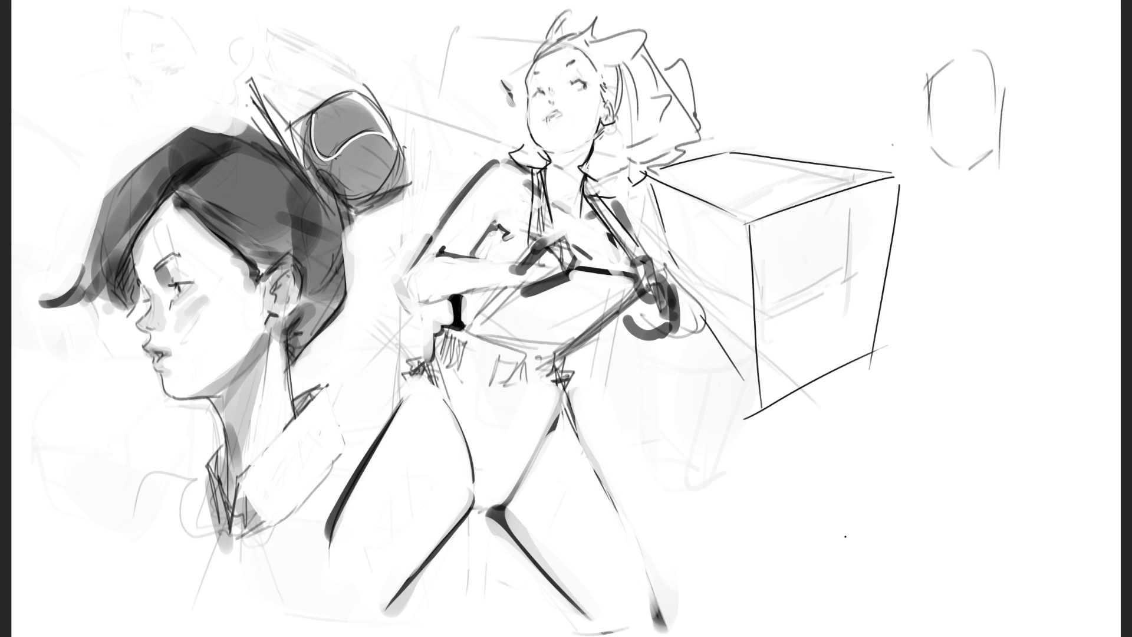
left_click_drag(976, 40, 918, 126)
left_click_drag(909, 36, 903, 144)
mouse_move(957, 23)
left_mouse_down()
mouse_move(894, 98)
mouse_move(948, 75)
mouse_move(897, 159)
left_mouse_up()
mouse_move(901, 120)
left_mouse_down()
mouse_move(892, 166)
mouse_move(908, 191)
left_mouse_up()
left_click_drag(957, 76, 918, 140)
mouse_move(994, 34)
left_mouse_down()
mouse_move(953, 81)
mouse_move(1012, 66)
left_mouse_up()
left_click_drag(921, 45, 980, 3)
mouse_move(983, 12)
left_mouse_down()
mouse_move(1021, 101)
mouse_move(1005, 115)
left_mouse_up()
left_click_drag(1013, 20, 1045, 168)
mouse_move(1017, 150)
left_mouse_down()
mouse_move(1000, 180)
mouse_move(1054, 183)
left_mouse_up()
left_click_drag(1013, 207, 1047, 197)
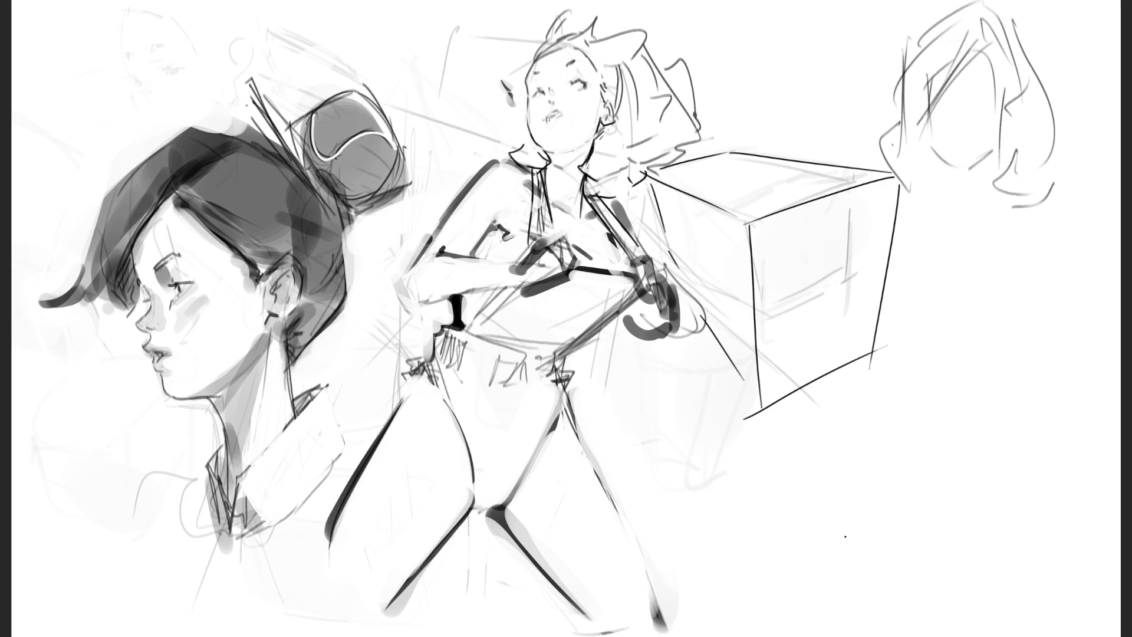
- Draw both eyes, a nostril, the jaw and chin, and the neck, removing a stray nose line
left_click_drag(929, 102, 943, 112)
mouse_move(960, 112)
left_mouse_down()
mouse_move(985, 107)
mouse_move(986, 121)
mouse_move(983, 91)
mouse_move(943, 94)
mouse_move(948, 141)
left_mouse_up()
key("ctrl+z")
mouse_move(942, 143)
left_mouse_down()
mouse_move(962, 168)
mouse_move(979, 167)
left_mouse_up()
left_click_drag(971, 169, 959, 175)
mouse_move(1010, 108)
left_mouse_down()
mouse_move(994, 166)
mouse_move(963, 183)
left_mouse_up()
left_click_drag(963, 178, 973, 194)
left_click_drag(997, 156, 976, 207)
- Add hair curls and strands, redraw the jaw, and darken the right eyelid and eyebrow
left_click_drag(929, 133, 915, 208)
left_click_drag(986, 186, 964, 228)
left_click_drag(1018, 201, 1004, 213)
left_click_drag(1062, 169, 1056, 207)
left_click_drag(1008, 228, 1023, 223)
mouse_move(927, 117)
left_mouse_down()
mouse_move(930, 136)
mouse_move(994, 155)
mouse_move(974, 167)
left_mouse_up()
left_click_drag(1009, 125, 993, 155)
left_click_drag(1009, 90, 996, 154)
mouse_move(996, 153)
left_mouse_down()
mouse_move(983, 190)
mouse_move(998, 205)
left_mouse_up()
left_click_drag(985, 216, 1011, 208)
mouse_move(1055, 171)
left_mouse_down()
mouse_move(1059, 183)
mouse_move(1027, 221)
left_mouse_up()
left_click_drag(963, 113, 982, 118)
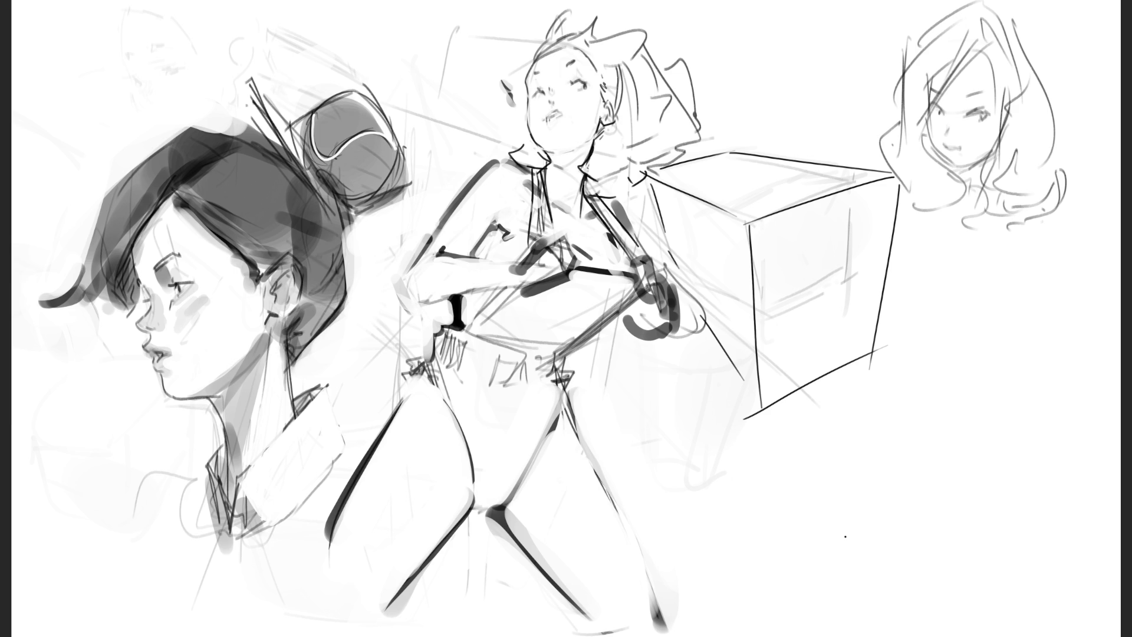
left_click_drag(963, 100, 976, 95)
- Add dark hair strands, a V-shaped neckline and a shoulder line to the right girl
left_click_drag(931, 99, 940, 69)
left_click_drag(981, 45, 926, 109)
mouse_move(899, 50)
left_mouse_down()
mouse_move(970, 14)
mouse_move(896, 149)
left_mouse_up()
mouse_move(942, 20)
left_mouse_down()
mouse_move(1010, 3)
mouse_move(984, 48)
mouse_move(1030, 53)
mouse_move(1055, 107)
mouse_move(1041, 186)
left_mouse_up()
mouse_move(894, 169)
left_mouse_down()
mouse_move(852, 213)
mouse_move(915, 255)
mouse_move(850, 261)
left_mouse_up()
left_click_drag(908, 223, 947, 242)
mouse_move(1029, 221)
left_mouse_down()
mouse_move(1037, 246)
mouse_move(1067, 222)
mouse_move(1071, 284)
left_mouse_up()
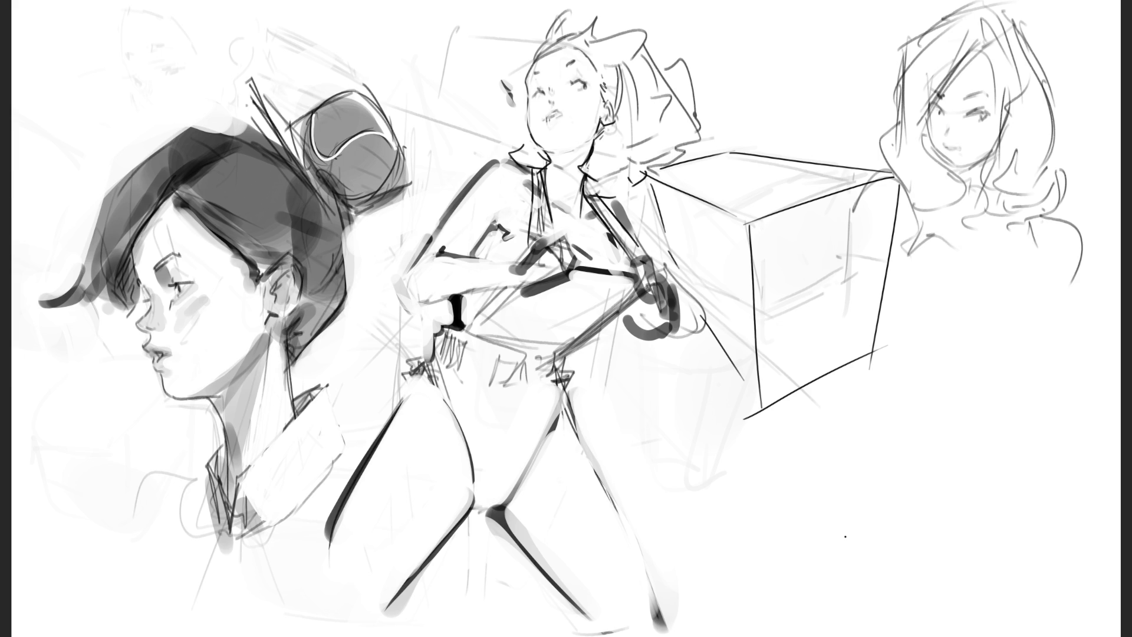
- Rough in the bust, upper torso, side lines and left arm below the shoulders
left_click_drag(937, 247, 1011, 286)
left_click_drag(948, 295, 1022, 287)
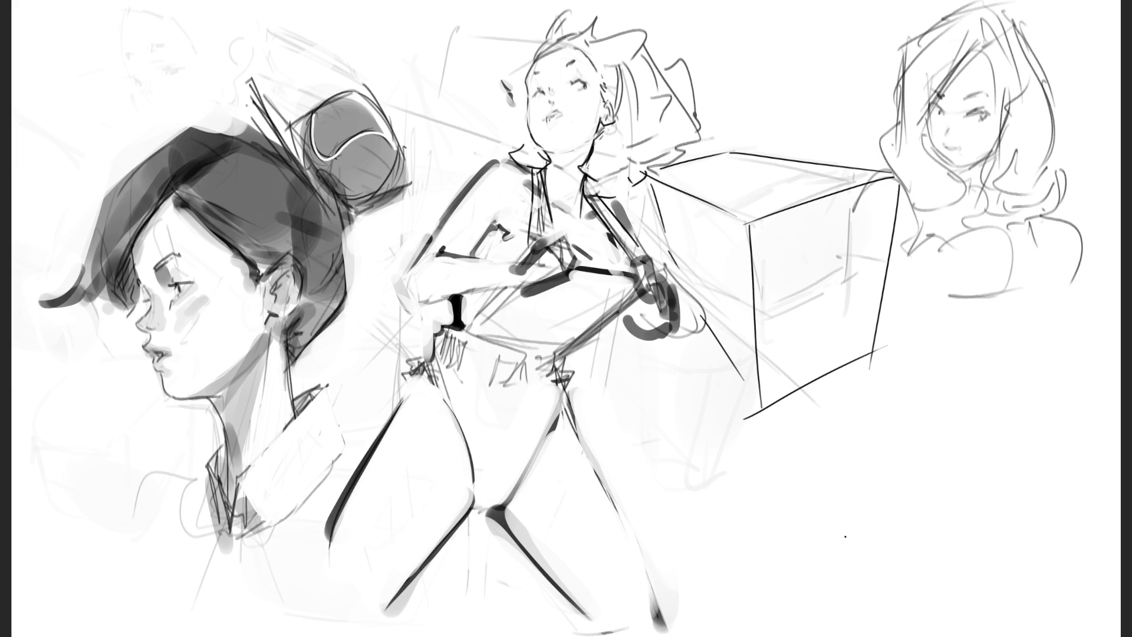
mouse_move(899, 282)
left_mouse_down()
mouse_move(1022, 322)
mouse_move(1048, 354)
left_mouse_up()
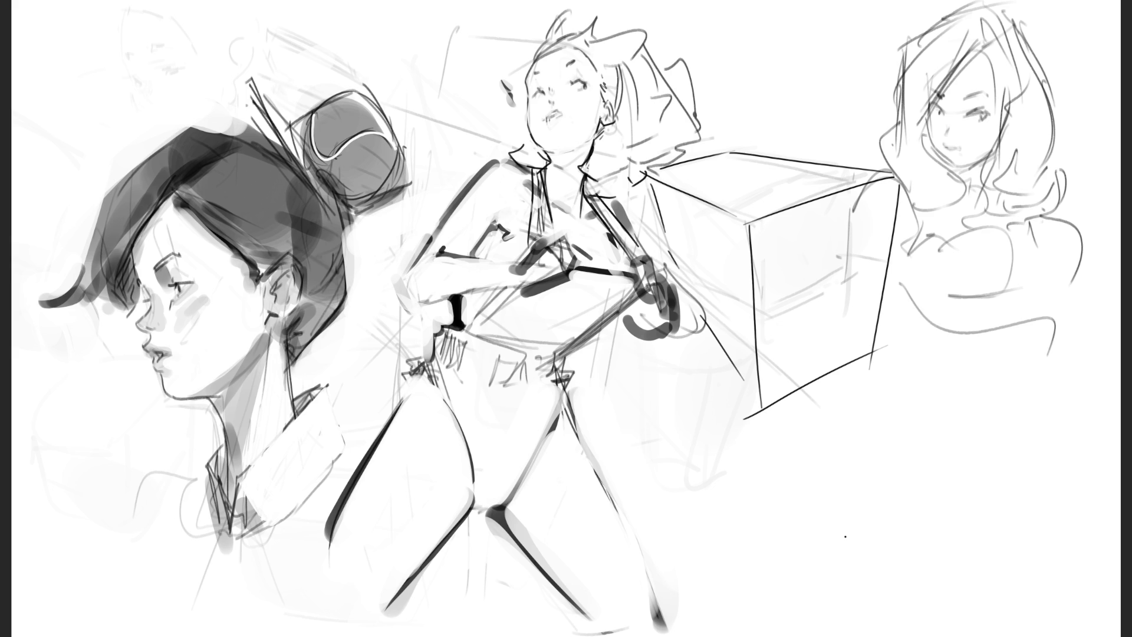
mouse_move(889, 271)
left_mouse_down()
mouse_move(916, 332)
mouse_move(1058, 404)
left_mouse_up()
left_click_drag(1065, 322, 1056, 427)
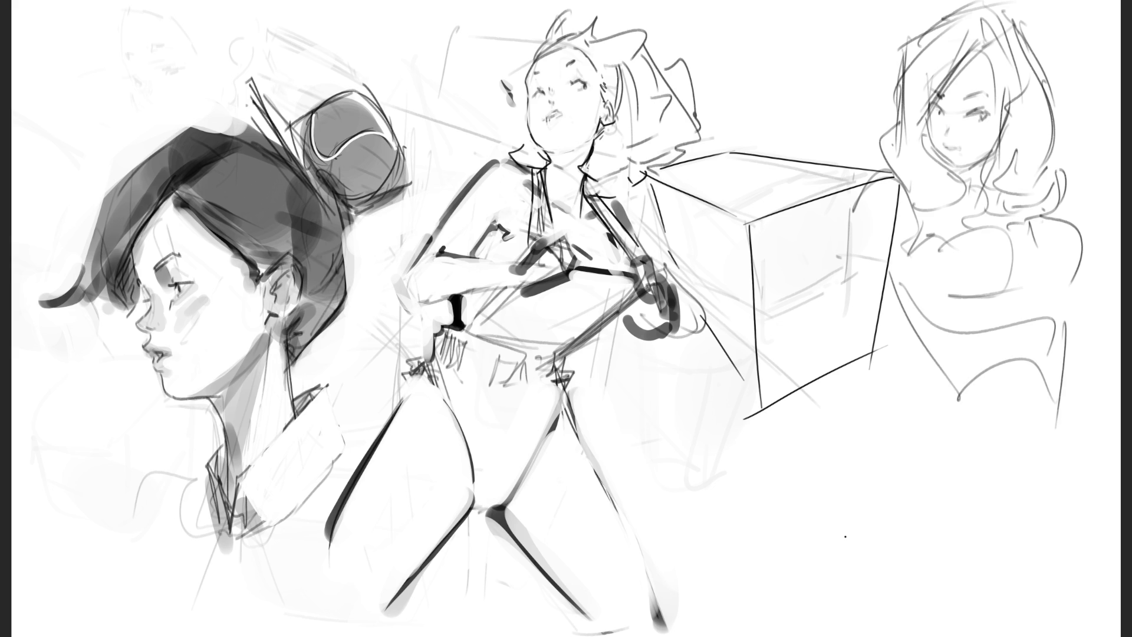
mouse_move(938, 363)
left_mouse_down()
mouse_move(943, 403)
mouse_move(1055, 448)
left_mouse_up()
left_click_drag(1080, 367, 999, 508)
left_click_drag(935, 397, 928, 541)
- Replace the last torso stroke with a higher V-shaped bust curve and wavy torso lines
key("ctrl+z")
key("ctrl+z")
key("ctrl+z")
left_click_drag(900, 283, 960, 347)
mouse_move(960, 348)
left_mouse_down()
mouse_move(1065, 322)
mouse_move(959, 342)
left_mouse_up()
mouse_move(944, 401)
left_mouse_down()
mouse_move(1067, 342)
mouse_move(1060, 392)
left_mouse_up()
mouse_move(956, 378)
left_mouse_down()
mouse_move(935, 490)
mouse_move(1064, 496)
left_mouse_up()
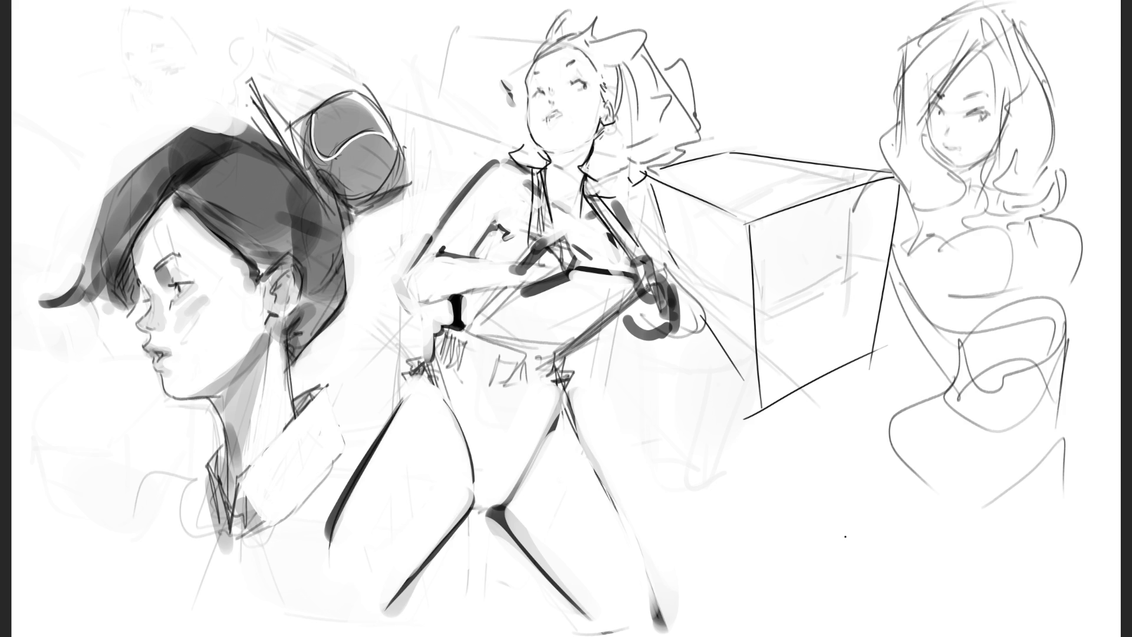
mouse_move(973, 304)
left_mouse_down()
mouse_move(1090, 283)
mouse_move(1051, 285)
left_mouse_up()
- Rough in the right woman's torso strokes, lower-body curve and long right-side line
mouse_move(961, 315)
left_mouse_down()
mouse_move(1070, 283)
mouse_move(1051, 352)
left_mouse_up()
mouse_move(977, 325)
left_mouse_down()
mouse_move(928, 352)
mouse_move(956, 412)
left_mouse_up()
mouse_move(952, 360)
left_mouse_down()
mouse_move(944, 416)
mouse_move(873, 461)
mouse_move(1065, 475)
mouse_move(1031, 513)
left_mouse_up()
left_click_drag(1069, 328, 1064, 475)
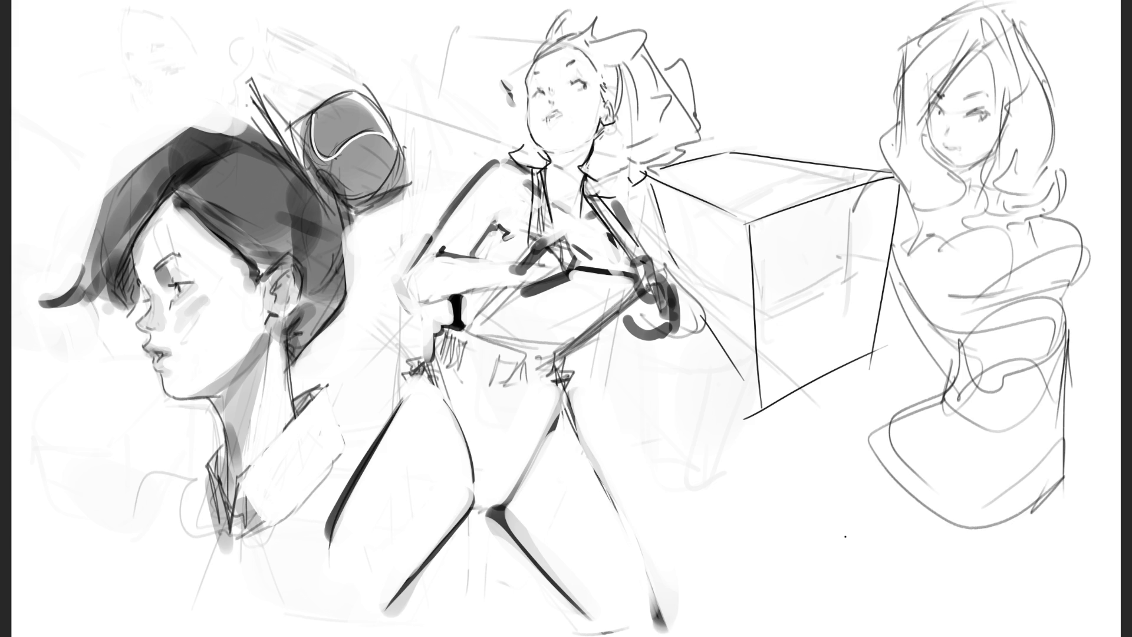
- Sketch the long skirt's curves, base line, left side and right edge
mouse_move(947, 398)
left_mouse_down()
mouse_move(917, 508)
mouse_move(1063, 482)
left_mouse_up()
left_click_drag(1071, 423, 1078, 583)
mouse_move(910, 564)
left_mouse_down()
mouse_move(1090, 439)
mouse_move(930, 593)
left_mouse_up()
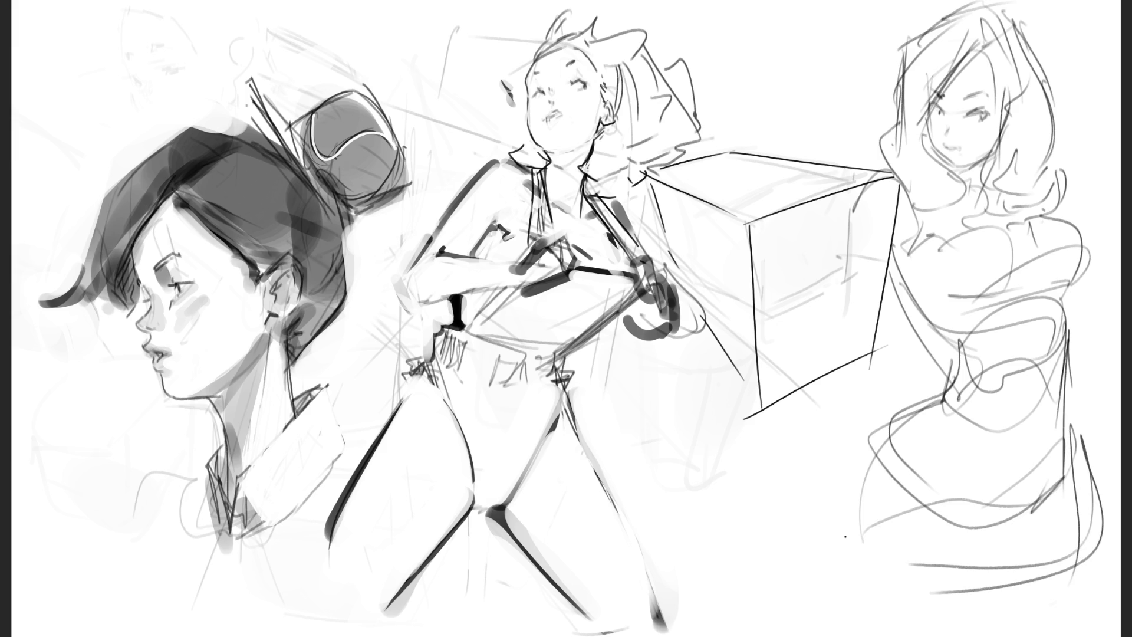
mouse_move(945, 390)
left_mouse_down()
mouse_move(888, 501)
mouse_move(998, 570)
mouse_move(1079, 466)
left_mouse_up()
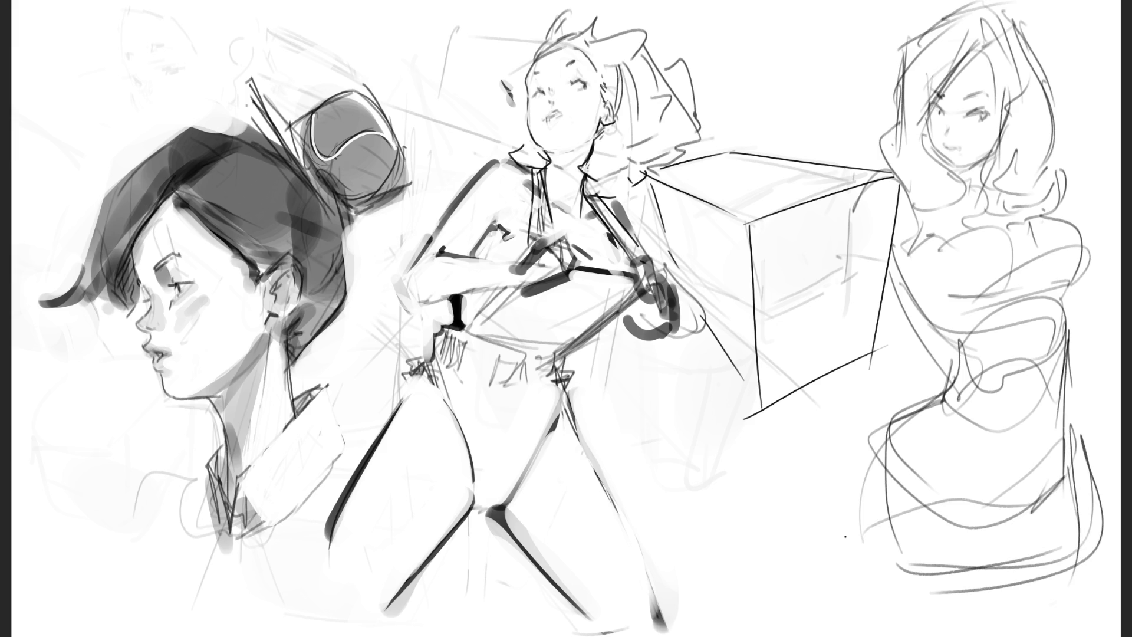
mouse_move(884, 419)
left_mouse_down()
mouse_move(923, 554)
mouse_move(1085, 536)
left_mouse_up()
mouse_move(881, 510)
left_mouse_down()
mouse_move(973, 626)
mouse_move(1079, 466)
left_mouse_up()
mouse_move(1074, 425)
left_mouse_down()
mouse_move(1082, 572)
mouse_move(1098, 612)
left_mouse_up()
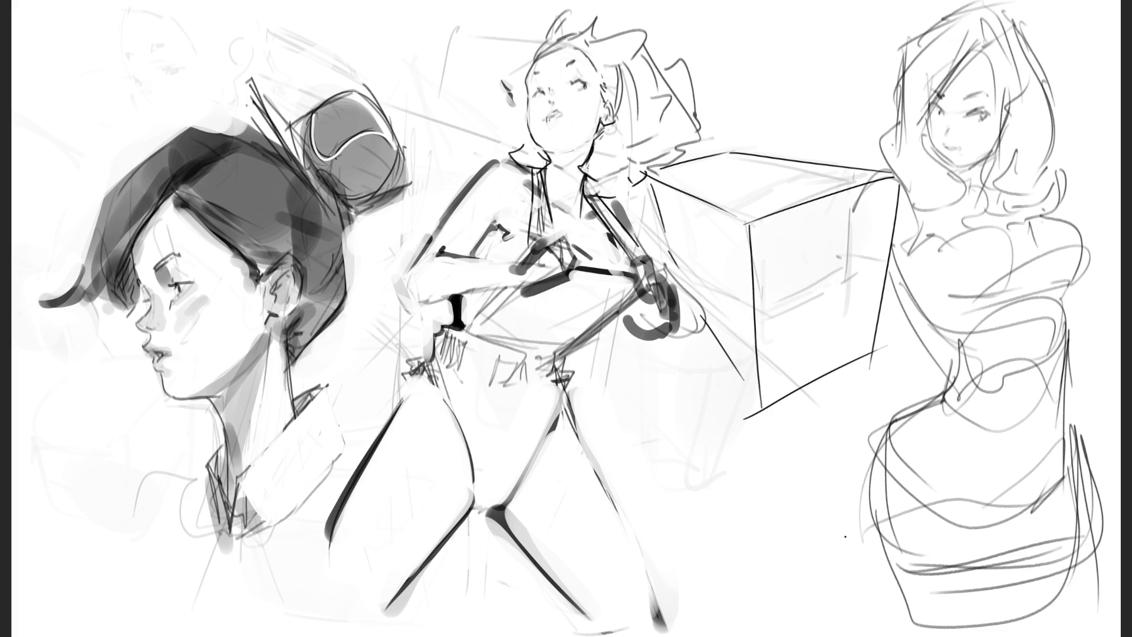
- Sketch an outstretched arm reaching from the cube's corner with diagonal lines over the cube
mouse_move(892, 171)
left_mouse_down()
mouse_move(867, 210)
mouse_move(881, 260)
mouse_move(895, 233)
left_mouse_up()
mouse_move(788, 348)
left_mouse_down()
mouse_move(832, 323)
mouse_move(881, 386)
left_mouse_up()
left_click_drag(859, 391, 880, 396)
left_click_drag(792, 367, 860, 392)
left_click_drag(835, 387, 937, 432)
left_click_drag(847, 316, 929, 420)
left_click_drag(856, 325, 953, 421)
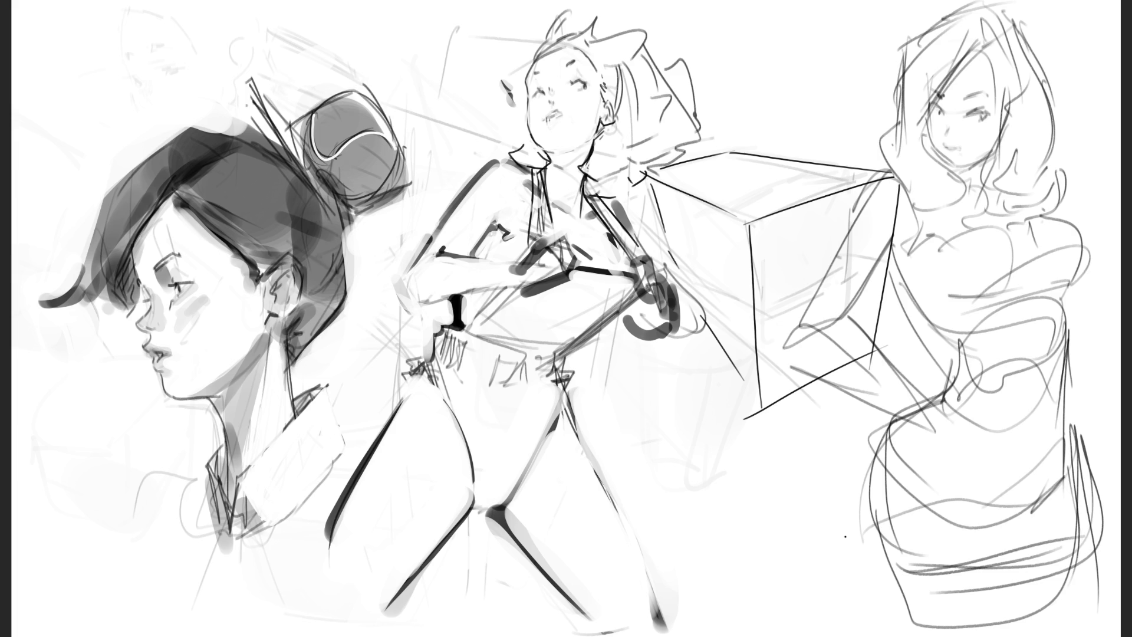
- Add a leaf-like hair shape and hair strands beside the right shoulder
mouse_move(1089, 133)
left_mouse_down()
mouse_move(1063, 197)
mouse_move(1120, 242)
left_mouse_up()
left_click_drag(1091, 195, 1095, 288)
left_click_drag(1120, 293, 1095, 324)
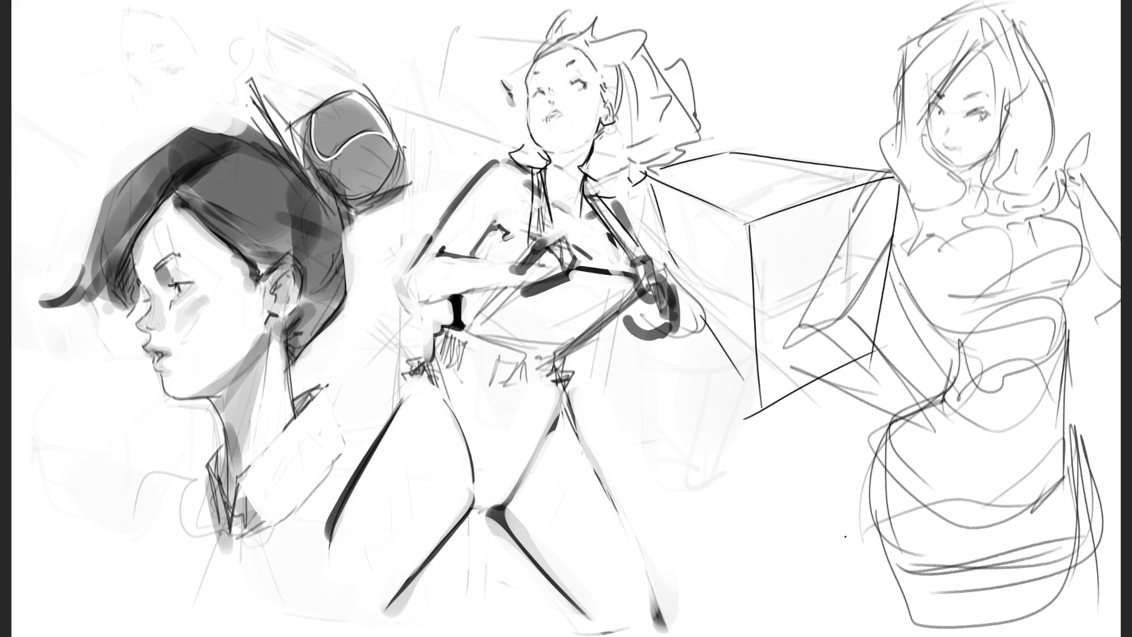
left_click_drag(1047, 118, 1110, 71)
left_click_drag(1112, 117, 1082, 146)
left_click_drag(1072, 147, 1063, 162)
left_click_drag(1114, 145, 1070, 179)
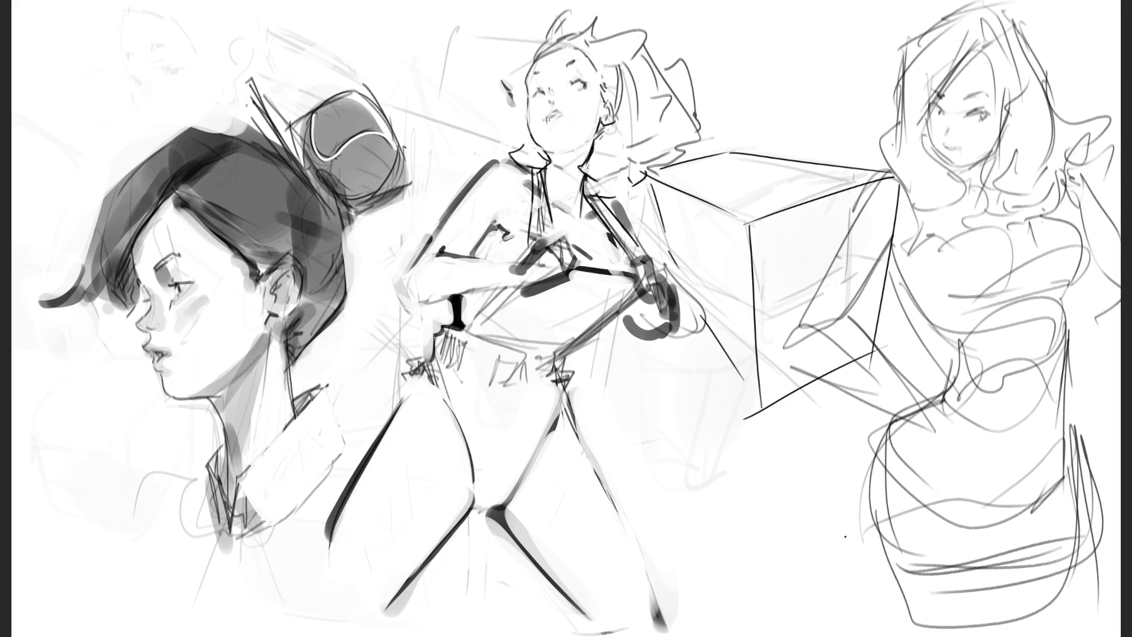
- Sketch the standing woman's hip, thigh and waistband lines
mouse_move(472, 387)
left_mouse_down()
mouse_move(488, 387)
mouse_move(494, 443)
left_mouse_up()
mouse_move(524, 397)
left_mouse_down()
mouse_move(512, 466)
mouse_move(503, 445)
mouse_move(497, 480)
left_mouse_up()
mouse_move(504, 460)
left_mouse_down()
mouse_move(480, 522)
mouse_move(498, 491)
left_mouse_up()
left_click_drag(536, 380, 530, 392)
mouse_move(444, 381)
left_mouse_down()
mouse_move(529, 386)
mouse_move(461, 403)
left_mouse_up()
left_click_drag(554, 384, 551, 403)
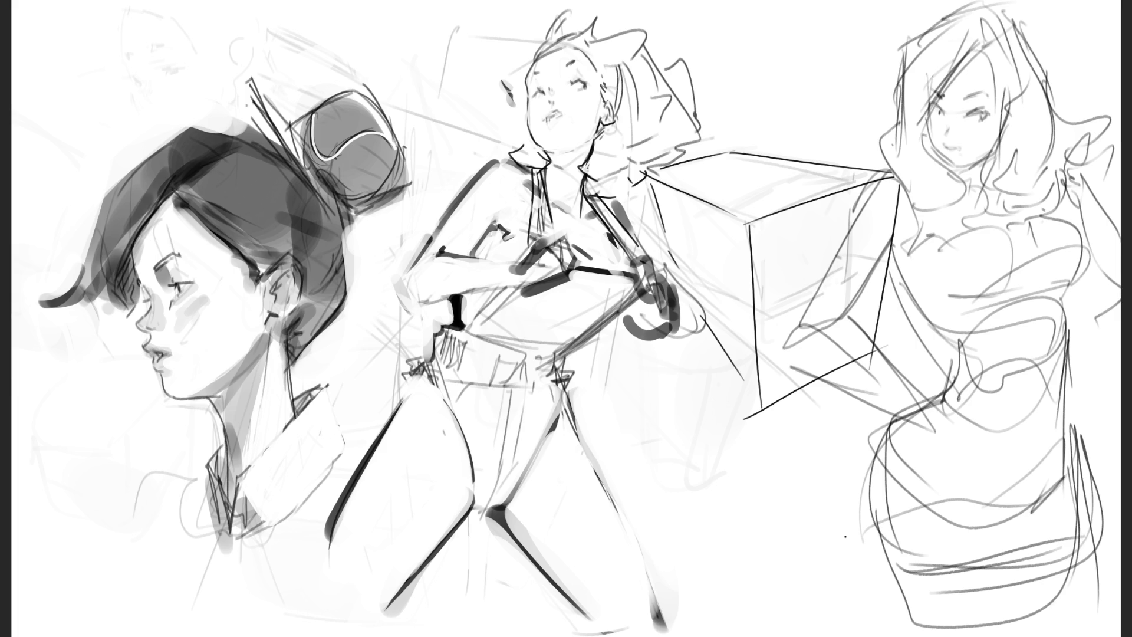
- Ink dark contours down both of the standing woman's legs, softening the upper right one
mouse_move(413, 377)
left_mouse_down()
mouse_move(379, 438)
mouse_move(384, 426)
left_mouse_up()
key("ctrl+z")
key("ctrl+z")
key("ctrl+z")
key("ctrl+z")
key("ctrl+z")
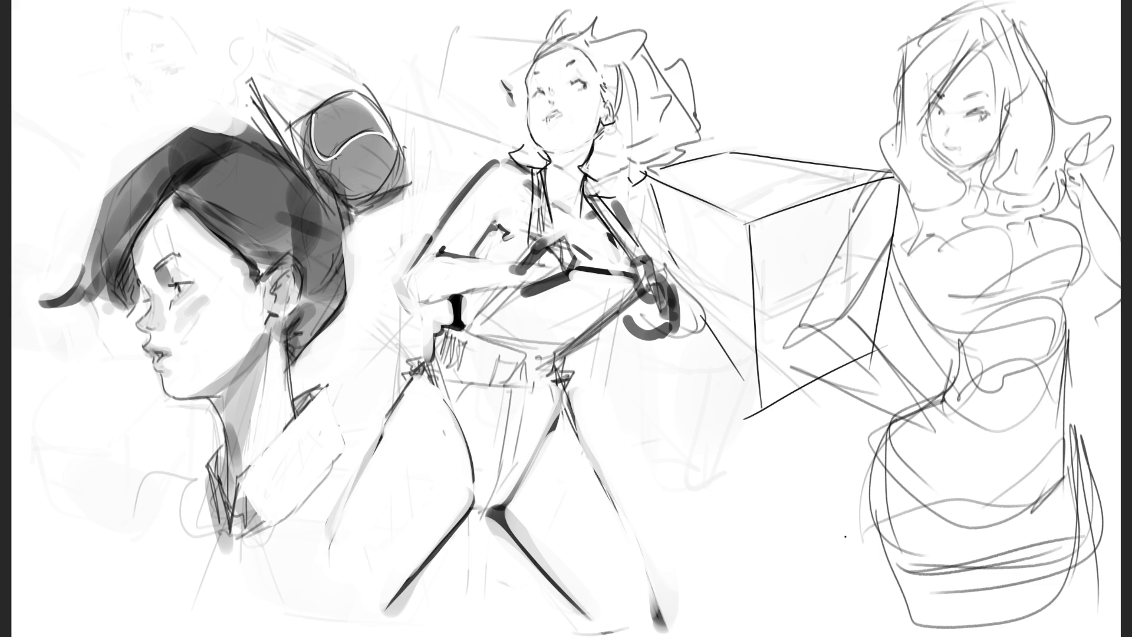
left_click_drag(413, 379, 341, 572)
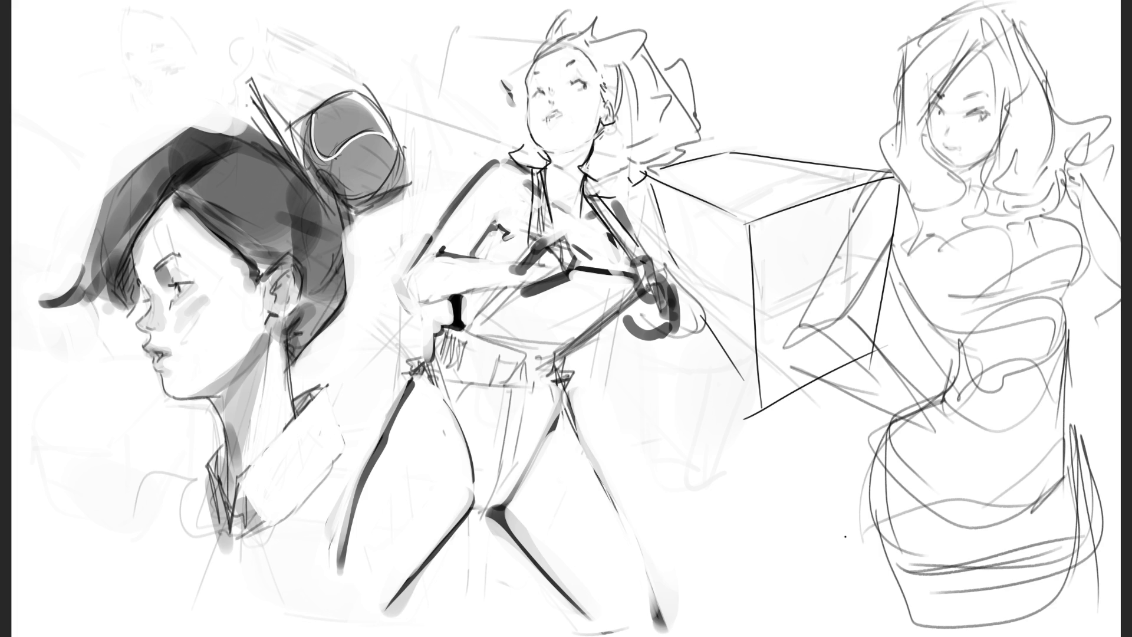
left_click_drag(559, 400, 638, 580)
left_click_drag(560, 402, 657, 616)
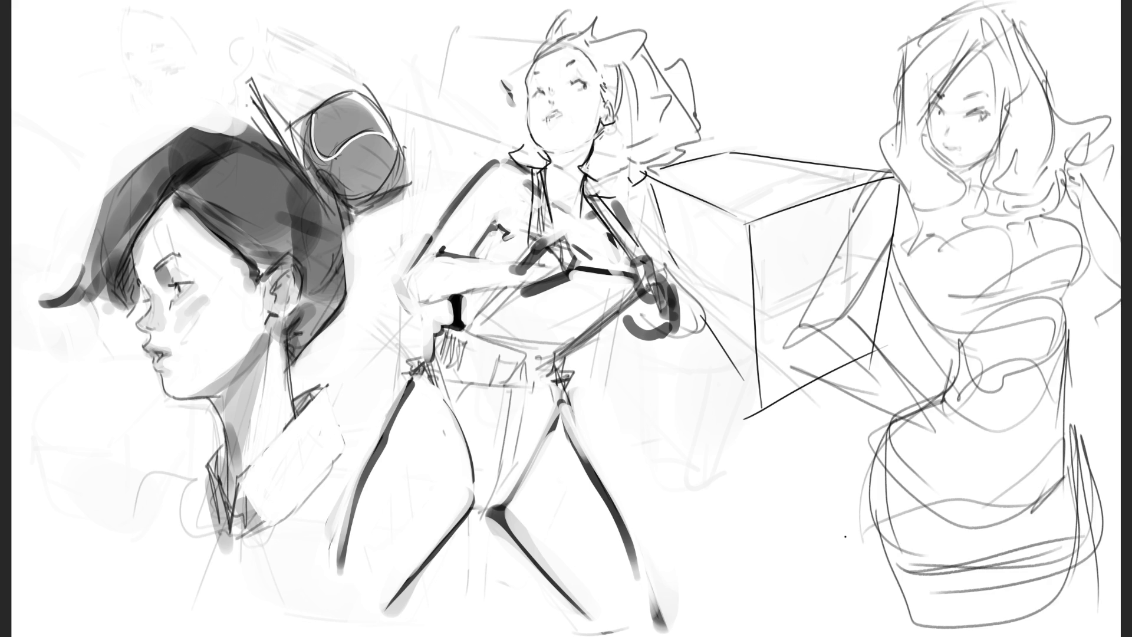
- Ink bold dark strokes along the collar's edges, undoing and redrawing until the left edge sits right
mouse_move(243, 476)
left_mouse_down()
mouse_move(320, 398)
mouse_move(245, 475)
left_mouse_up()
left_click_drag(318, 401, 238, 482)
key("ctrl+z")
key("ctrl+z")
key("ctrl+z")
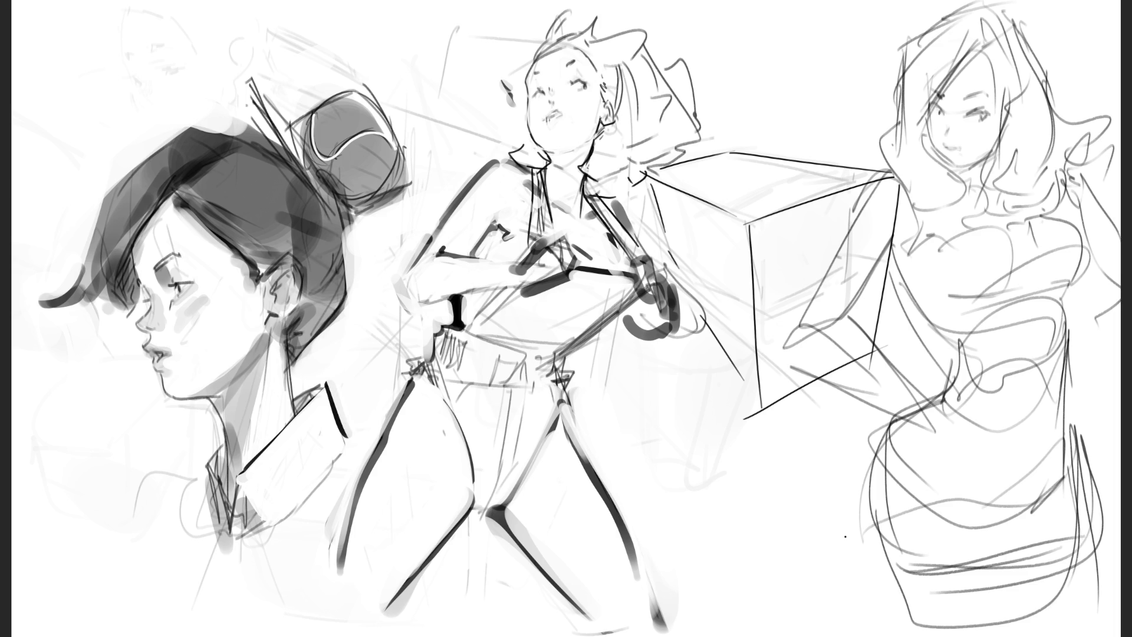
key("ctrl+z")
key("ctrl+z")
left_click_drag(331, 430, 283, 505)
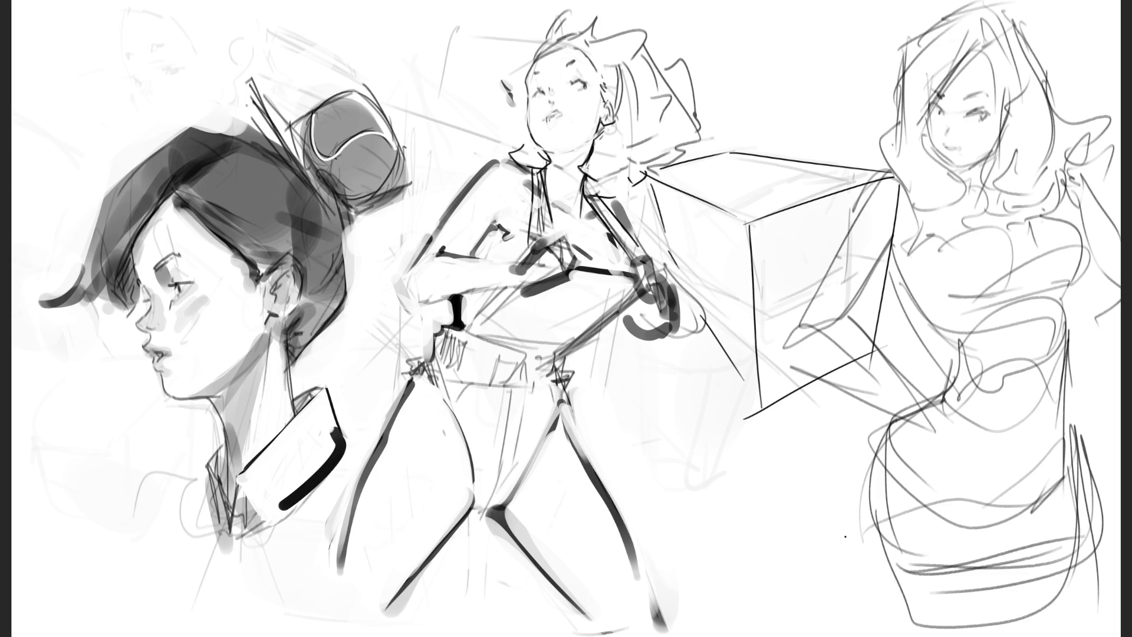
key("ctrl+z")
key("ctrl+z")
key("ctrl+z")
key("ctrl+z")
key("ctrl+z")
mouse_move(238, 476)
left_mouse_down()
mouse_move(277, 524)
mouse_move(339, 472)
left_mouse_up()
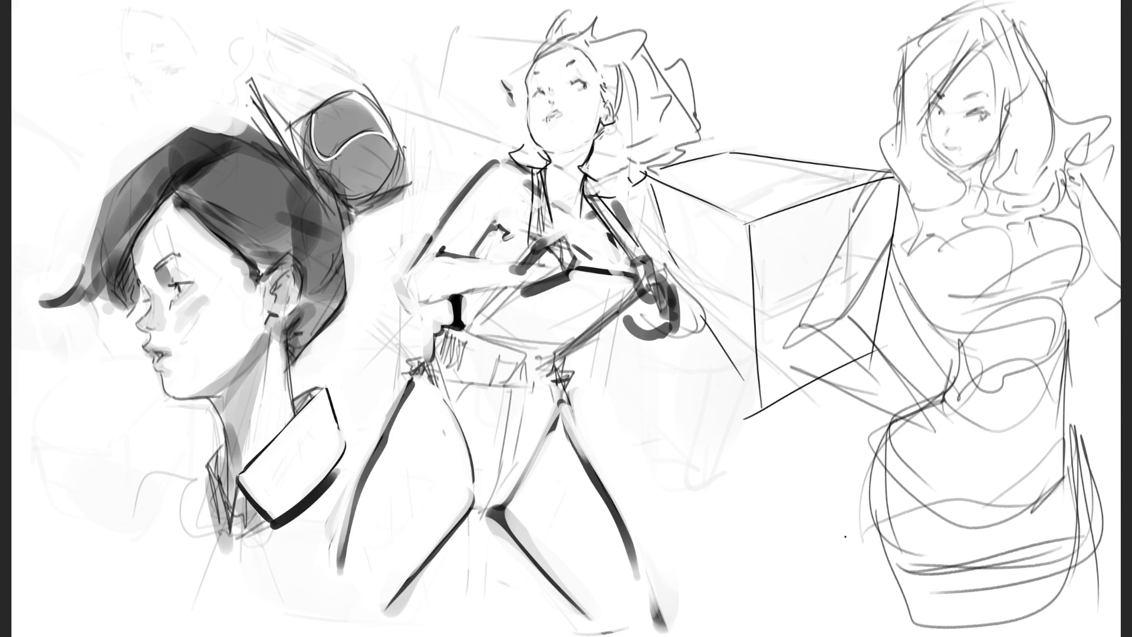
key("ctrl+z")
key("ctrl+z")
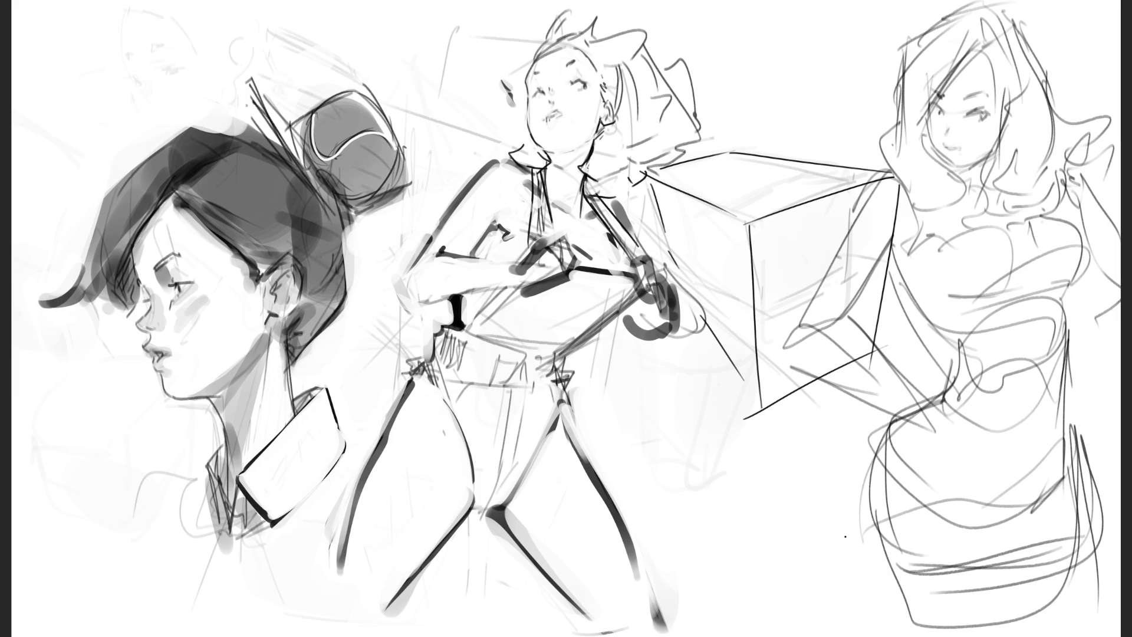
mouse_move(223, 439)
left_mouse_down()
mouse_move(201, 454)
mouse_move(200, 525)
left_mouse_up()
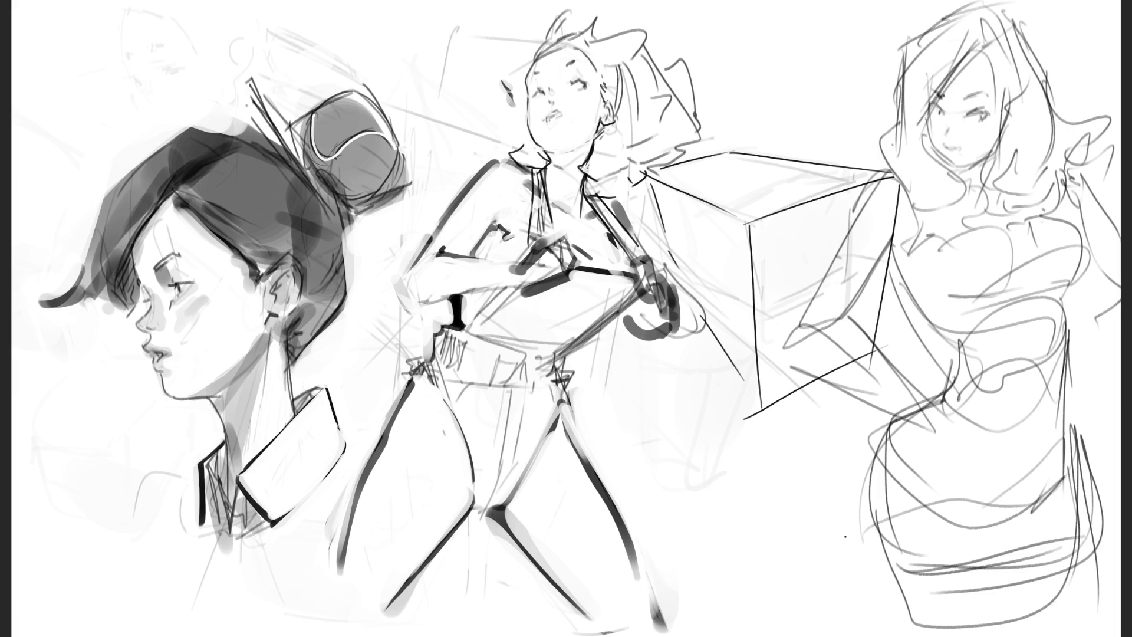
- Undo the dark stroke on the bun and lighten the small mark beside it
key("ctrl+z")
left_click_drag(323, 173, 336, 190)
- Draw long thin strokes over and above the bun and toward the shoulder
mouse_move(195, 52)
left_mouse_down()
mouse_move(253, 117)
mouse_move(274, 123)
left_mouse_up()
mouse_move(223, 2)
left_mouse_down()
mouse_move(276, 124)
mouse_move(295, 124)
left_mouse_up()
left_click_drag(280, 26, 295, 113)
left_click_drag(292, 75, 301, 140)
mouse_move(483, 140)
left_mouse_down()
mouse_move(353, 208)
mouse_move(377, 198)
left_mouse_up()
left_click_drag(439, 169, 408, 185)
left_click_drag(424, 196, 344, 215)
- Add hatch marks above the bun and a diagonal stroke running up-right from it
mouse_move(383, 55)
left_mouse_down()
mouse_move(337, 93)
mouse_move(376, 91)
left_mouse_up()
mouse_move(378, 89)
left_mouse_down()
mouse_move(405, 126)
mouse_move(454, 66)
left_mouse_up()
left_click_drag(494, 12, 394, 188)
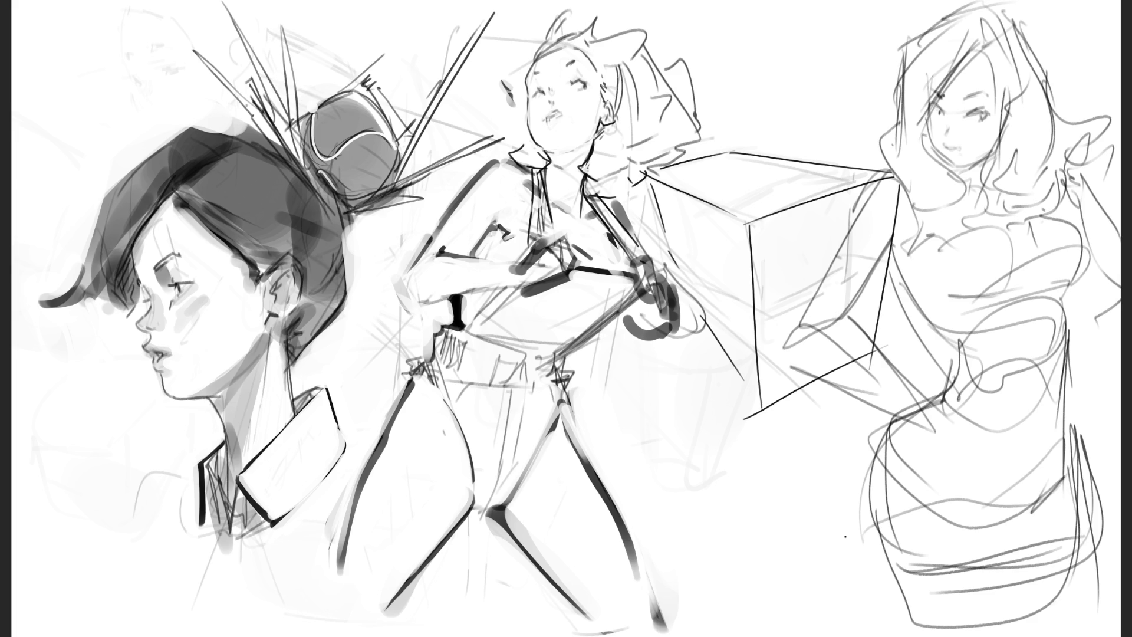
key("ctrl+z")
left_click_drag(299, 101, 501, 41)
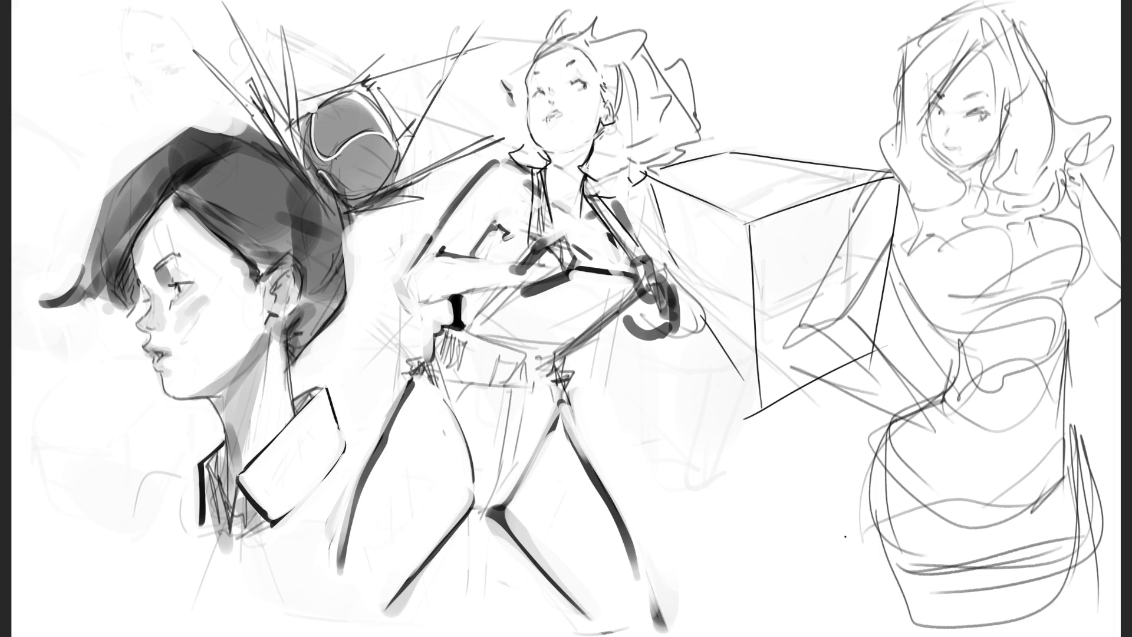
left_click_drag(442, 156, 460, 147)
- Add light highlights on the bun's top, edges and interior, discarding a trial lash stroke
mouse_move(323, 109)
left_mouse_down()
mouse_move(316, 145)
mouse_move(340, 144)
mouse_move(333, 154)
left_mouse_up()
left_click_drag(368, 119, 330, 182)
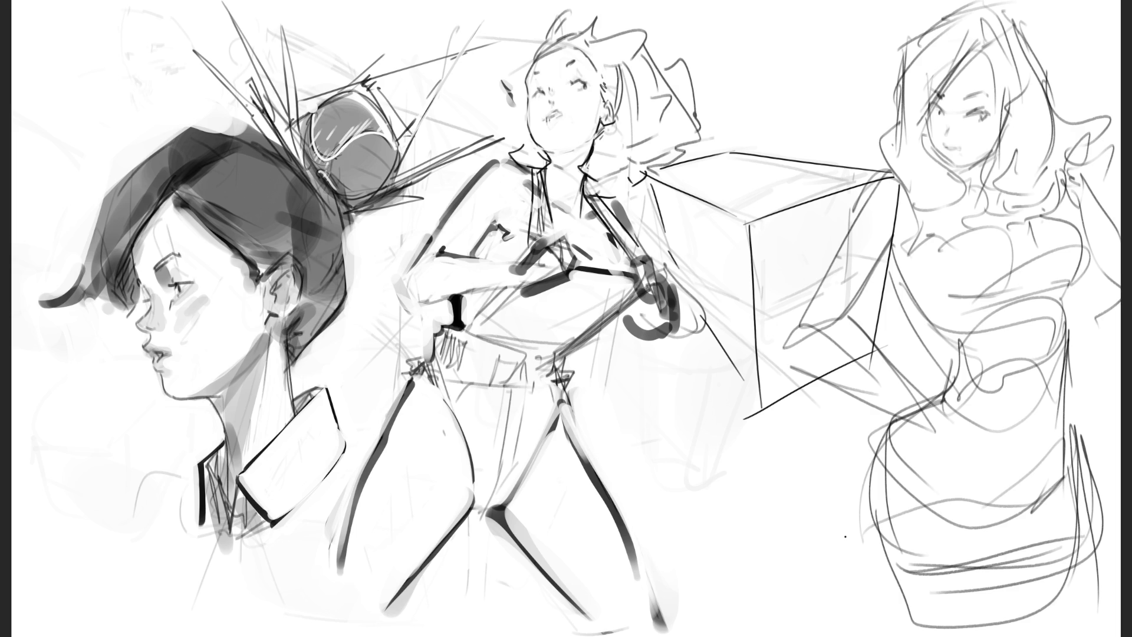
left_click_drag(375, 130, 365, 149)
mouse_move(360, 103)
left_mouse_down()
mouse_move(351, 111)
mouse_move(377, 116)
left_mouse_up()
left_click_drag(388, 112, 379, 123)
mouse_move(196, 280)
left_mouse_down()
mouse_move(166, 287)
mouse_move(180, 293)
mouse_move(151, 354)
mouse_move(183, 367)
mouse_move(174, 386)
left_mouse_up()
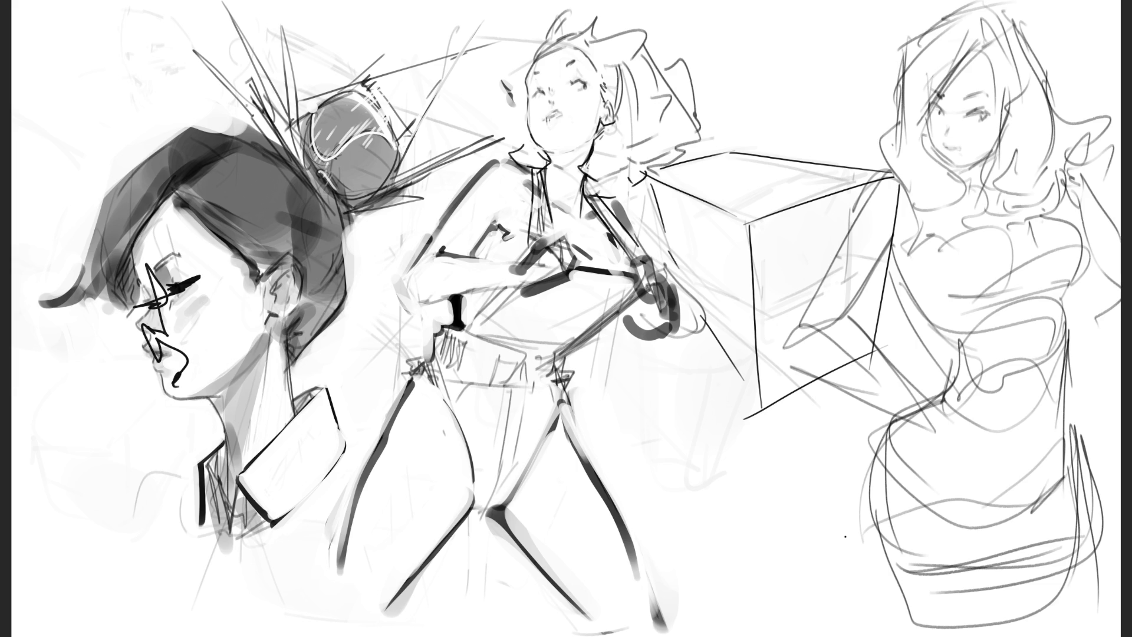
key("ctrl+z")
key("ctrl+z")
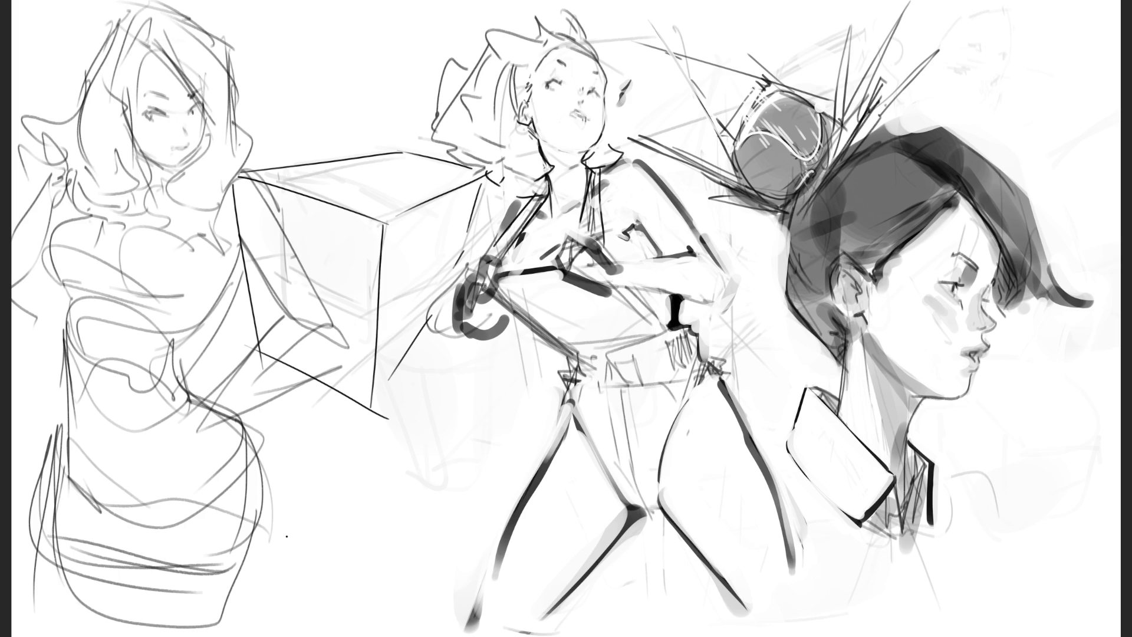
- Darken the dressed woman's eyes, mark her lips and trace her jaw contour
left_click_drag(144, 116, 155, 112)
mouse_move(186, 116)
left_mouse_down()
mouse_move(201, 104)
mouse_move(168, 96)
left_mouse_up()
left_click_drag(177, 149, 186, 145)
left_click_drag(203, 126, 197, 147)
key("ctrl+z")
- Draw and redraw a darker hair line beside her face
key("ctrl+z")
key("ctrl+z")
left_click_drag(185, 160, 177, 171)
left_click_drag(149, 51, 142, 135)
left_click_drag(148, 76, 139, 136)
key("ctrl+z")
left_click_drag(141, 83, 132, 121)
left_click_drag(147, 50, 152, 177)
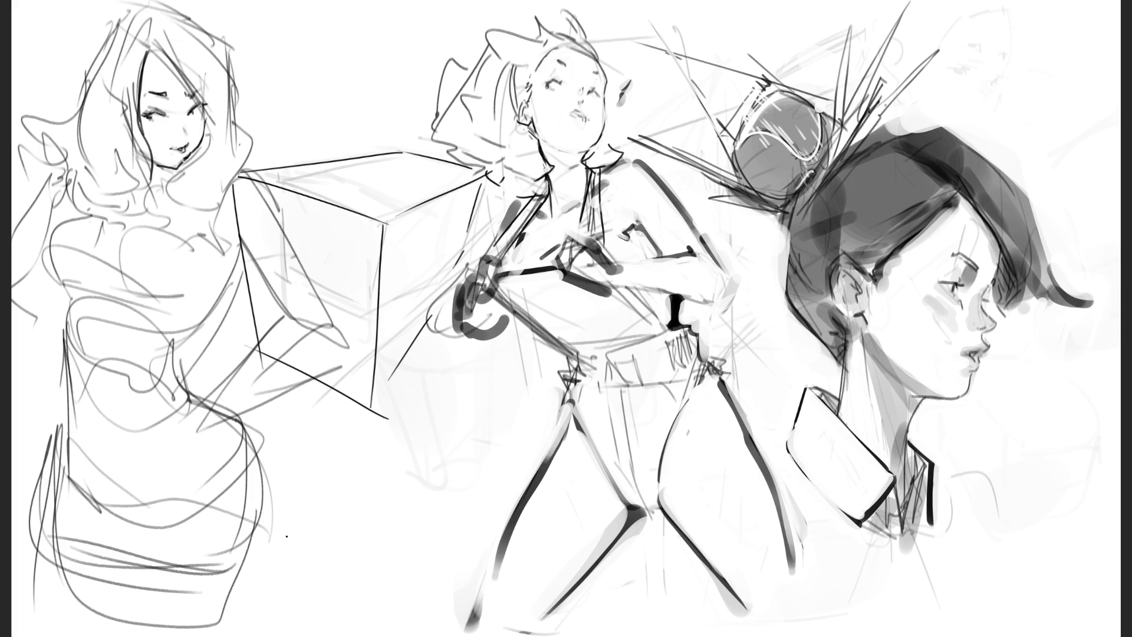
key("ctrl+z")
- Add short hair strokes beside her face and hatch a shadow under her chin
key("ctrl+z")
key("ctrl+z")
left_click_drag(139, 51, 150, 73)
left_click_drag(134, 100, 129, 119)
key("ctrl+z")
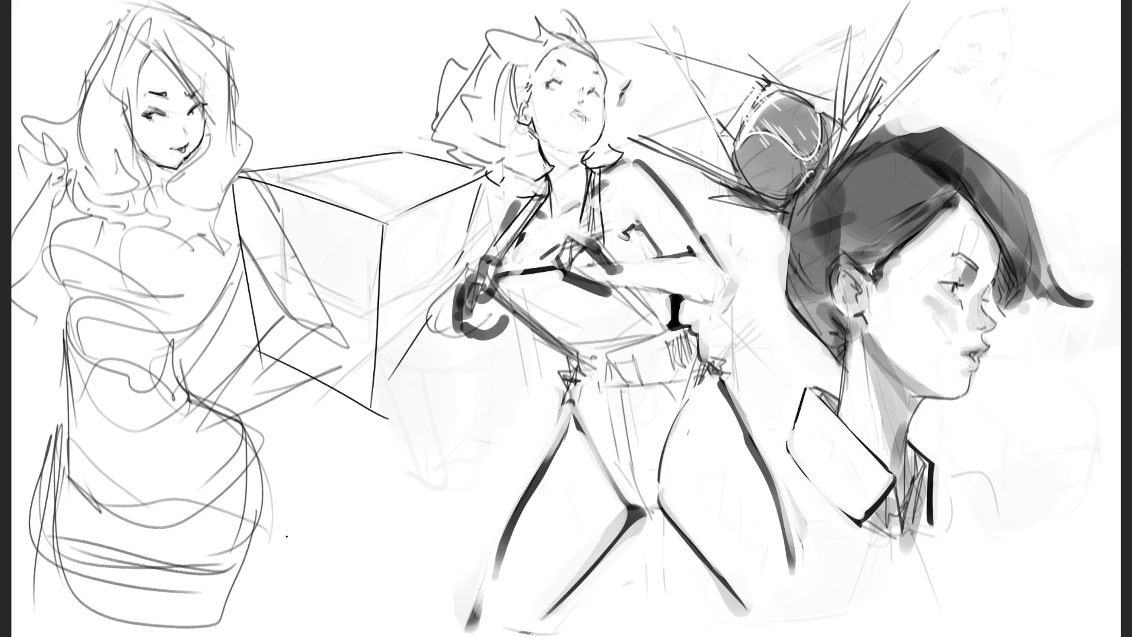
left_click_drag(143, 157, 160, 176)
left_click_drag(162, 169, 164, 177)
- Reshape her body below the shoulders and rework the dark strokes of her hair outline
mouse_move(352, 267)
left_mouse_down()
mouse_move(313, 212)
mouse_move(228, 189)
mouse_move(113, 207)
left_mouse_up()
left_click_drag(177, 413, 192, 413)
mouse_move(228, 130)
left_mouse_down()
mouse_move(160, 12)
mouse_move(115, 3)
left_mouse_up()
mouse_move(74, 118)
left_mouse_down()
mouse_move(79, 24)
mouse_move(85, 65)
mouse_move(72, 110)
left_mouse_up()
mouse_move(129, 7)
left_mouse_down()
mouse_move(118, 23)
mouse_move(145, 1)
mouse_move(233, 157)
left_mouse_up()
left_click_drag(230, 56, 233, 156)
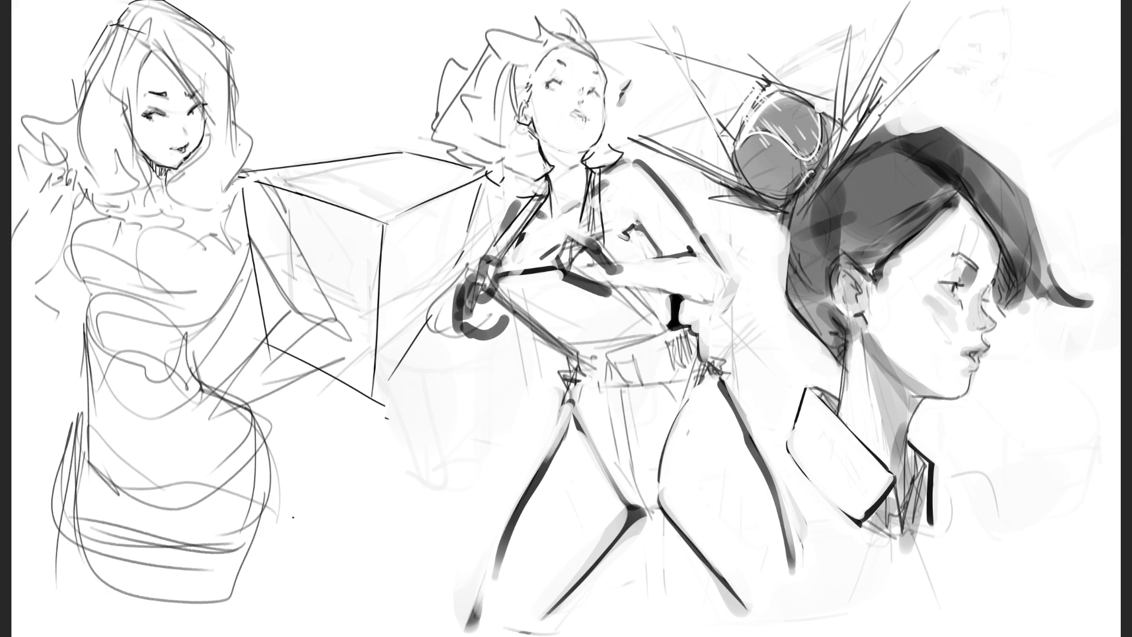
left_click_drag(228, 58, 250, 172)
- Draw a curve under her chin, shoulder and neck strokes, and retry the face edge
mouse_move(180, 157)
left_mouse_down()
mouse_move(191, 210)
mouse_move(232, 197)
left_mouse_up()
mouse_move(270, 154)
left_mouse_down()
mouse_move(252, 168)
mouse_move(267, 179)
left_mouse_up()
left_click_drag(246, 183, 224, 200)
left_click_drag(147, 86, 142, 171)
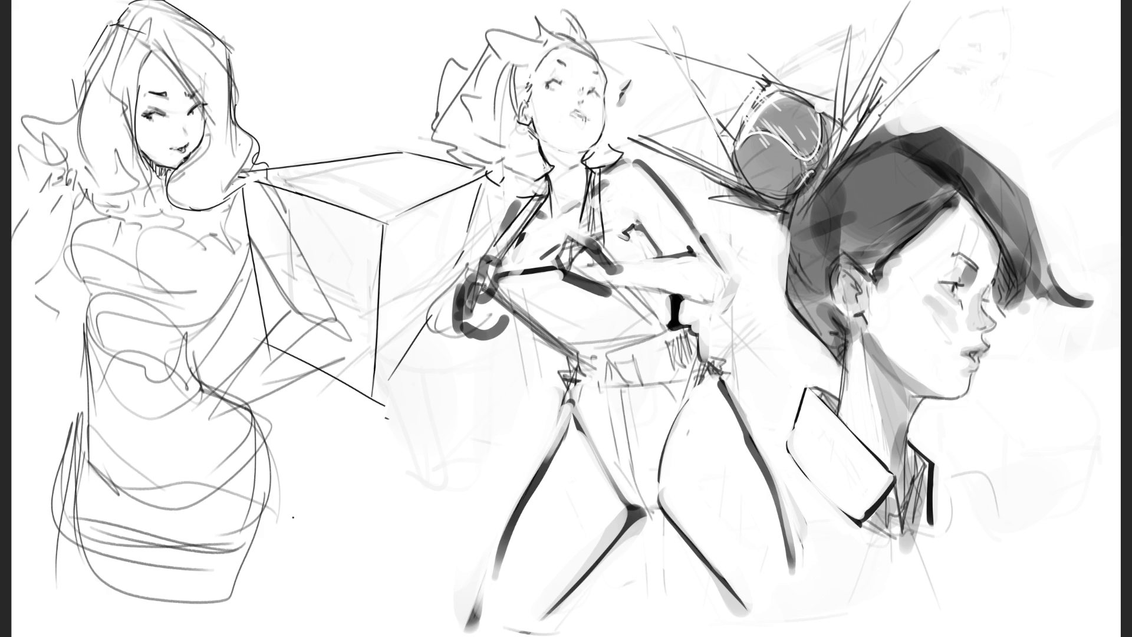
key("ctrl+z")
mouse_move(147, 48)
left_mouse_down()
mouse_move(135, 122)
mouse_move(125, 123)
mouse_move(153, 173)
mouse_move(136, 204)
mouse_move(116, 201)
mouse_move(140, 207)
mouse_move(93, 198)
left_mouse_up()
key("ctrl+z")
key("ctrl+z")
key("ctrl+z")
key("ctrl+z")
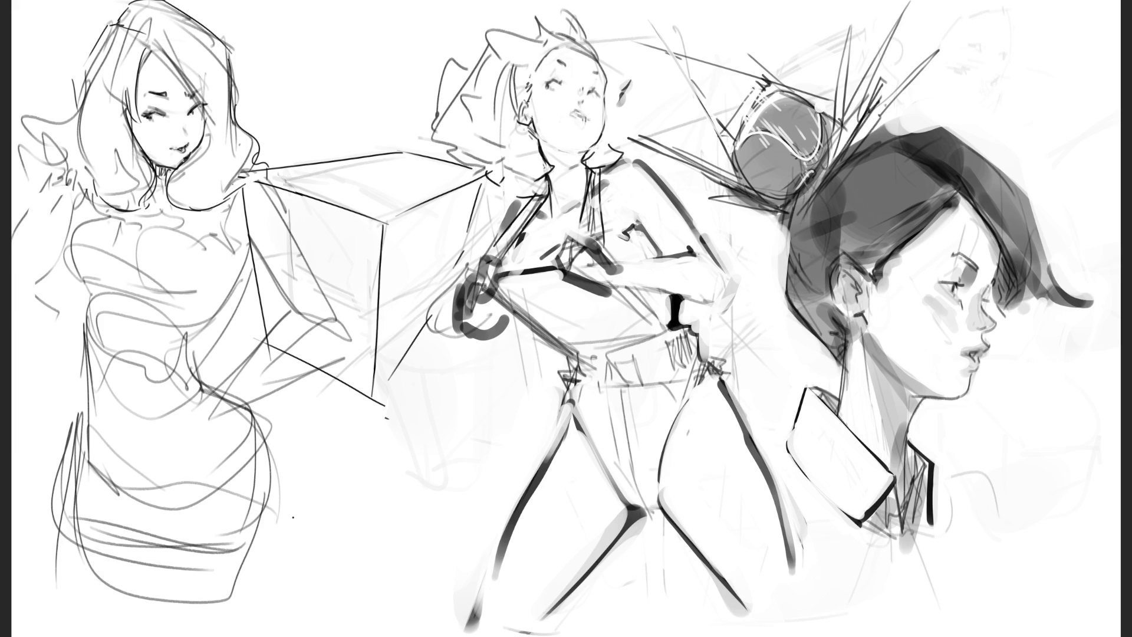
- Sketch a curled hair loop, strokes around her raised hand and flowing hair strands
mouse_move(24, 152)
left_mouse_down()
mouse_move(37, 141)
mouse_move(49, 167)
mouse_move(71, 149)
mouse_move(40, 159)
left_mouse_up()
mouse_move(56, 155)
left_mouse_down()
mouse_move(64, 173)
mouse_move(50, 186)
left_mouse_up()
left_click_drag(68, 164, 73, 181)
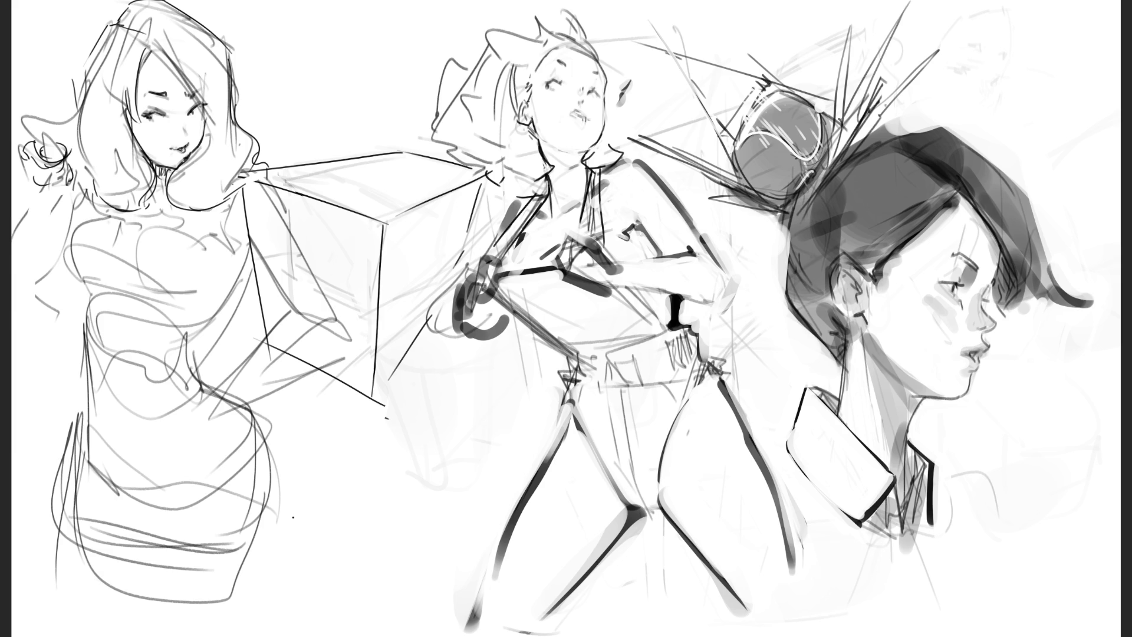
left_click_drag(41, 114, 32, 137)
left_click_drag(88, 77, 38, 120)
- Darken the neck shadow and hair edge, and clean up marks at the neck base
mouse_move(155, 167)
left_mouse_down()
mouse_move(159, 180)
mouse_move(169, 174)
mouse_move(148, 201)
mouse_move(166, 200)
left_mouse_up()
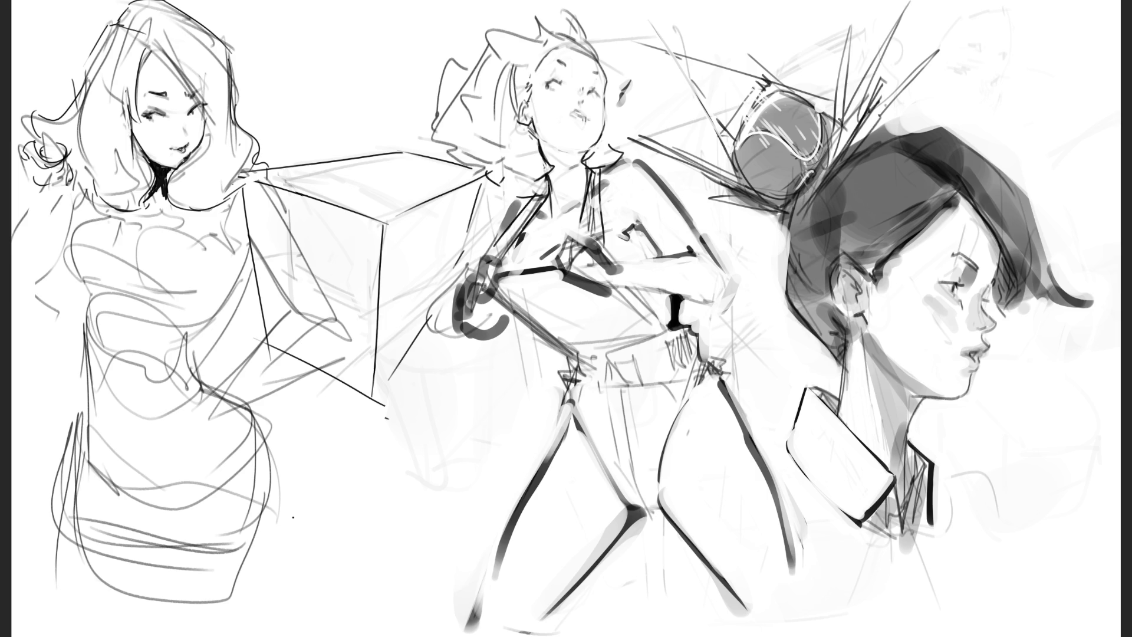
mouse_move(137, 135)
left_mouse_down()
mouse_move(132, 183)
mouse_move(134, 161)
left_mouse_up()
left_click_drag(149, 156, 141, 164)
left_click_drag(145, 215, 170, 215)
left_click_drag(150, 201, 160, 196)
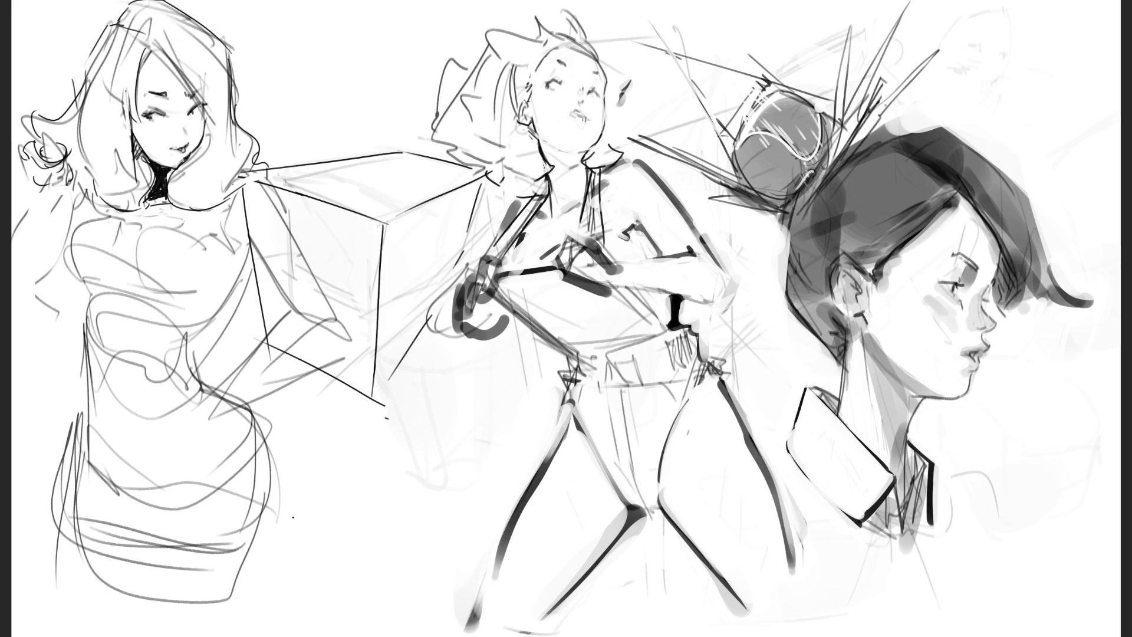
- Try several curved lines across the left figure's chest, undoing each attempt
left_click_drag(108, 219, 223, 236)
key("ctrl+z")
left_click_drag(89, 224, 182, 235)
key("ctrl+z")
mouse_move(78, 230)
left_mouse_down()
mouse_move(203, 232)
mouse_move(235, 190)
mouse_move(197, 227)
mouse_move(117, 201)
mouse_move(89, 297)
mouse_move(188, 307)
left_mouse_up()
key("ctrl+z")
- Sketch the left figure's waist and a line down her side to the hip
mouse_move(256, 264)
left_mouse_down()
mouse_move(207, 329)
mouse_move(225, 298)
left_mouse_up()
mouse_move(226, 294)
left_mouse_down()
mouse_move(191, 338)
mouse_move(199, 386)
mouse_move(213, 390)
left_mouse_up()
key("ctrl+z")
mouse_move(251, 260)
left_mouse_down()
mouse_move(202, 332)
mouse_move(202, 385)
mouse_move(211, 386)
left_mouse_up()
- Darken the dress's left and right outlines, right hip curve and hem
left_click_drag(87, 295, 82, 431)
mouse_move(83, 374)
left_mouse_down()
mouse_move(66, 478)
mouse_move(147, 563)
left_mouse_up()
left_click_drag(236, 405, 266, 542)
left_click_drag(83, 474, 236, 497)
left_click_drag(150, 523, 208, 507)
left_click_drag(250, 432, 252, 479)
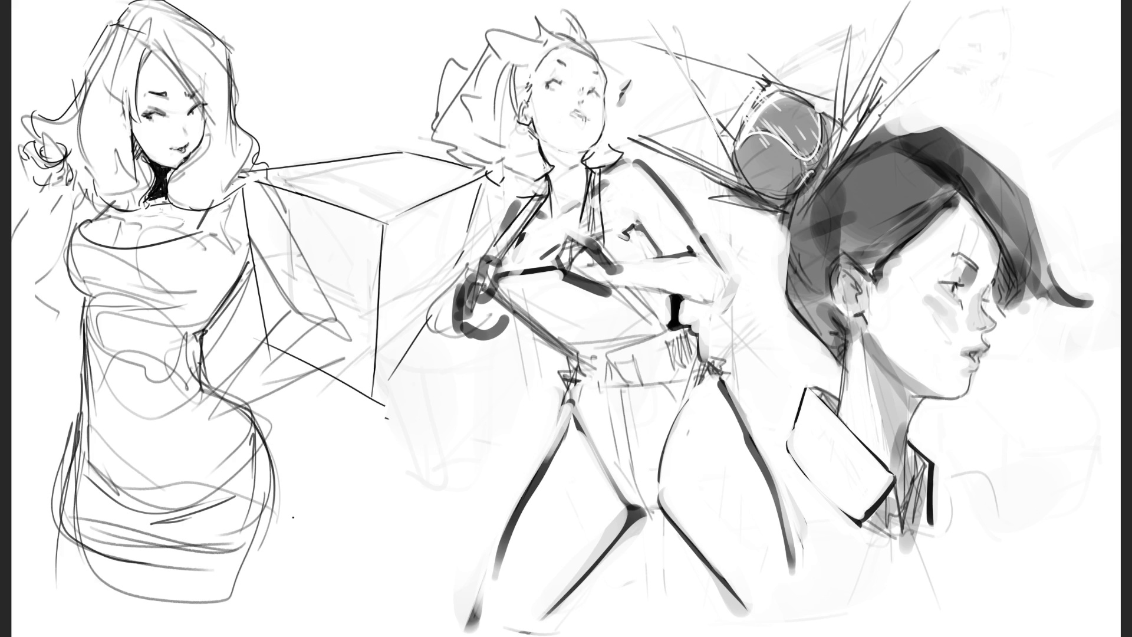
mouse_move(53, 495)
left_mouse_down()
mouse_move(50, 529)
mouse_move(260, 634)
left_mouse_up()
left_click_drag(263, 418, 254, 636)
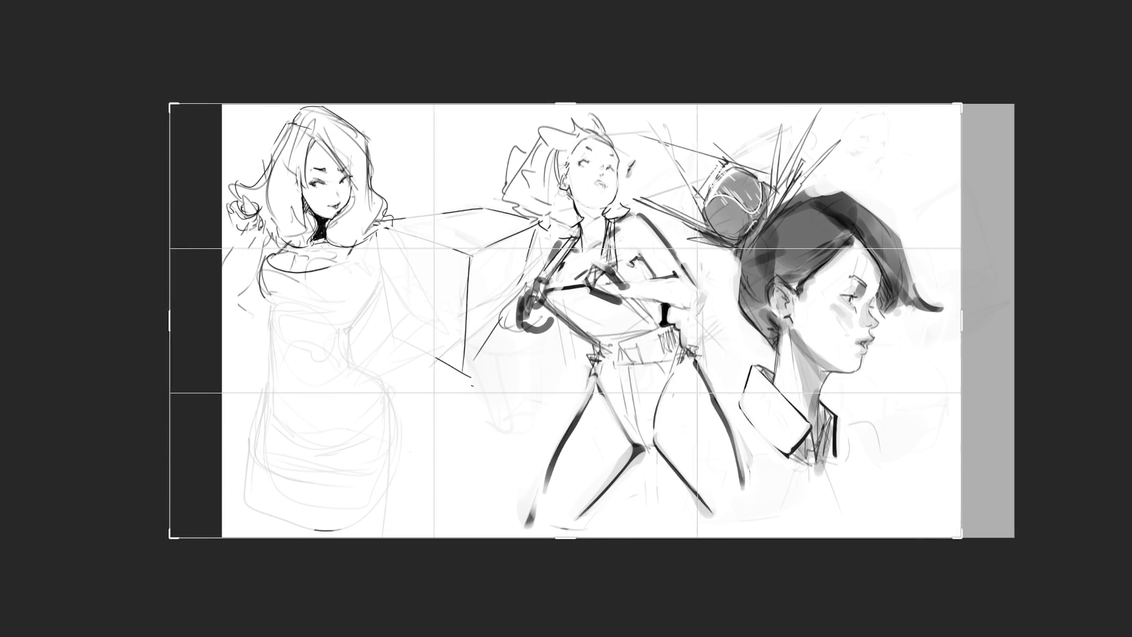
- Apply the canvas shift, mirror the view, zoom in with Ctrl+Plus, and zigzag the right woman's chest
key("Return")
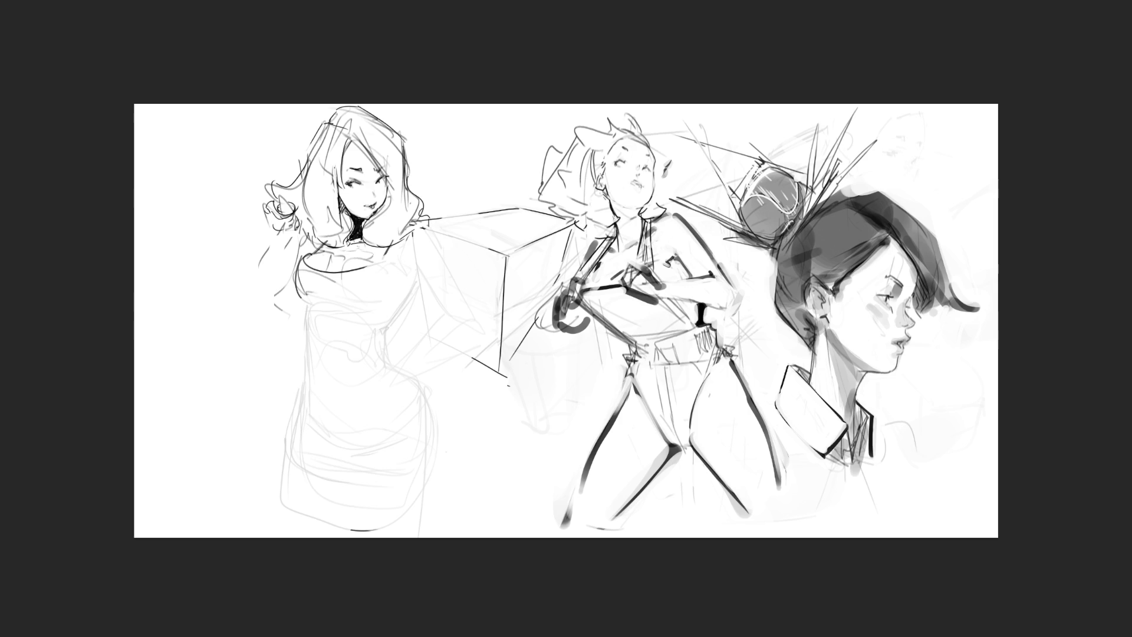
key("m")
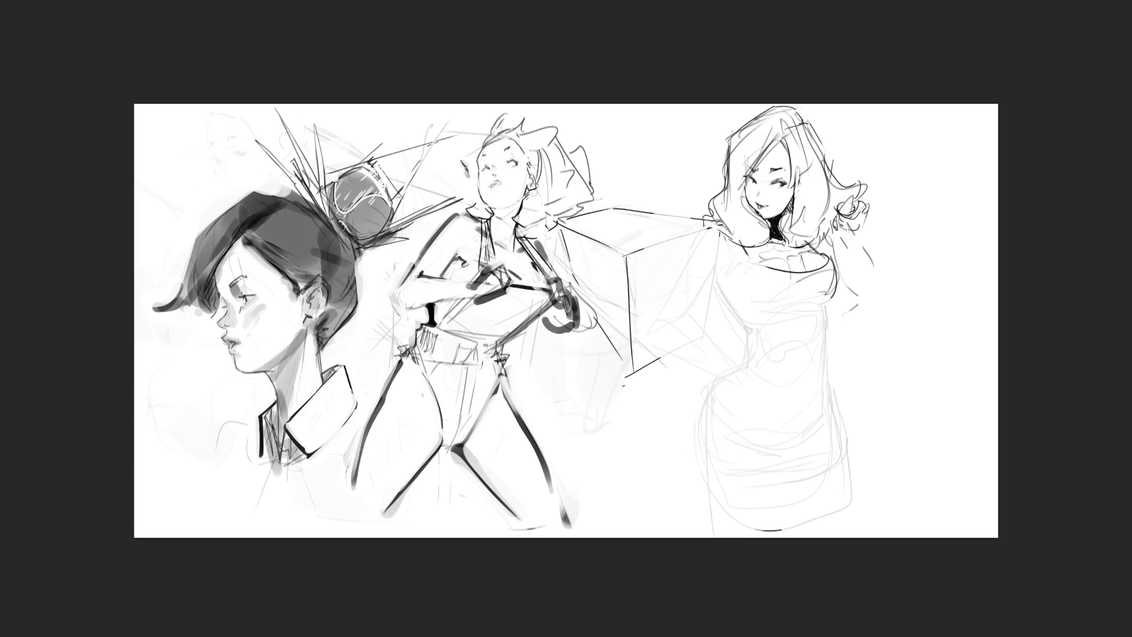
key("ctrl+plus")
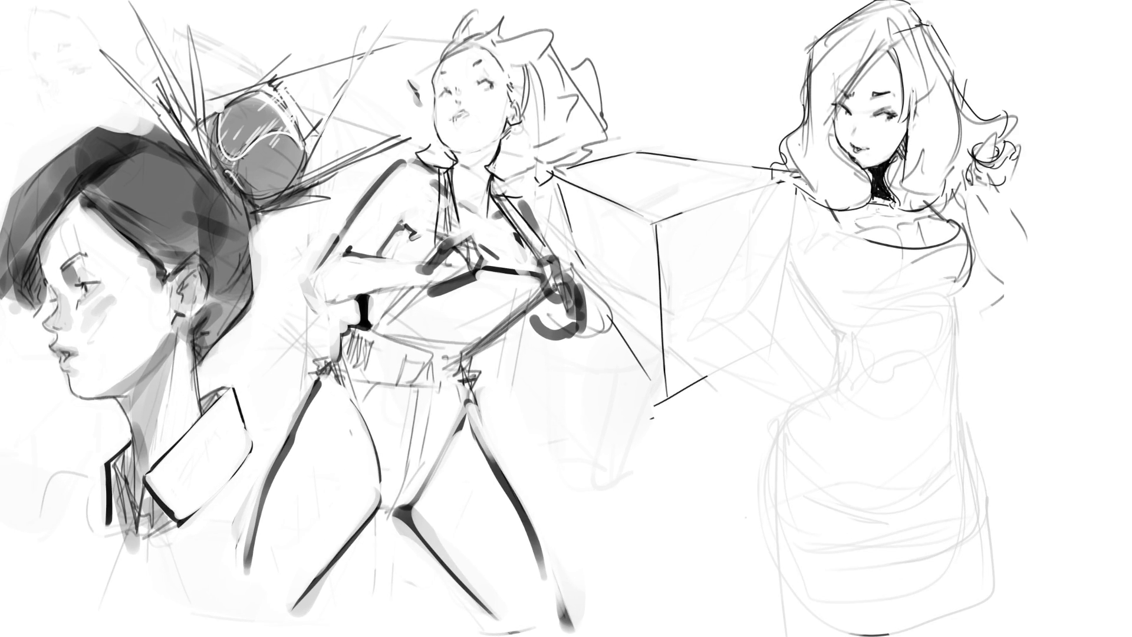
mouse_move(825, 211)
left_mouse_down()
mouse_move(851, 253)
mouse_move(958, 249)
left_mouse_up()
- Paint dark zigzag and diagonal strokes across the right woman's chest
mouse_move(961, 234)
left_mouse_down()
mouse_move(941, 283)
mouse_move(885, 307)
left_mouse_up()
left_click_drag(825, 247, 822, 289)
mouse_move(887, 254)
left_mouse_down()
mouse_move(826, 291)
mouse_move(950, 267)
left_mouse_up()
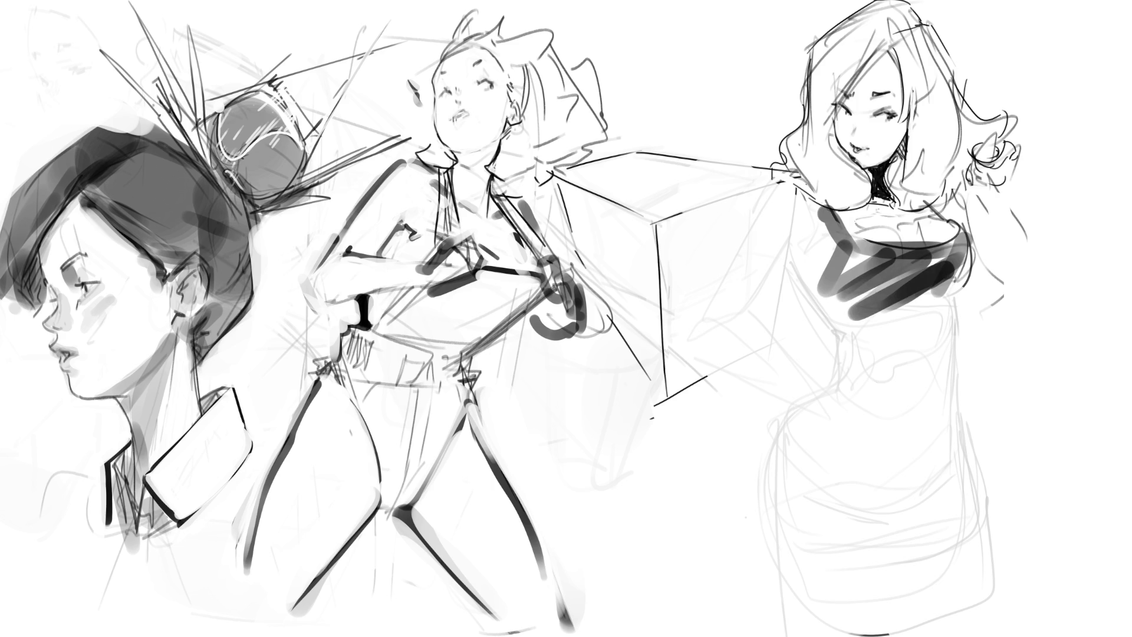
left_click_drag(849, 248, 826, 300)
left_click_drag(946, 274, 849, 321)
mouse_move(929, 324)
left_mouse_down()
mouse_move(884, 360)
mouse_move(902, 373)
left_mouse_up()
mouse_move(900, 377)
left_mouse_down()
mouse_move(943, 312)
mouse_move(911, 396)
mouse_move(850, 318)
left_mouse_up()
mouse_move(837, 313)
left_mouse_down()
mouse_move(855, 342)
mouse_move(947, 309)
left_mouse_up()
left_click_drag(870, 350, 900, 377)
left_click_drag(824, 302, 843, 333)
left_click_drag(946, 298, 897, 392)
- Fill the dress dark down over torso and hips, with a grey band at its bottom
mouse_move(846, 336)
left_mouse_down()
mouse_move(763, 477)
mouse_move(851, 376)
left_mouse_up()
mouse_move(879, 377)
left_mouse_down()
mouse_move(922, 393)
mouse_move(918, 463)
left_mouse_up()
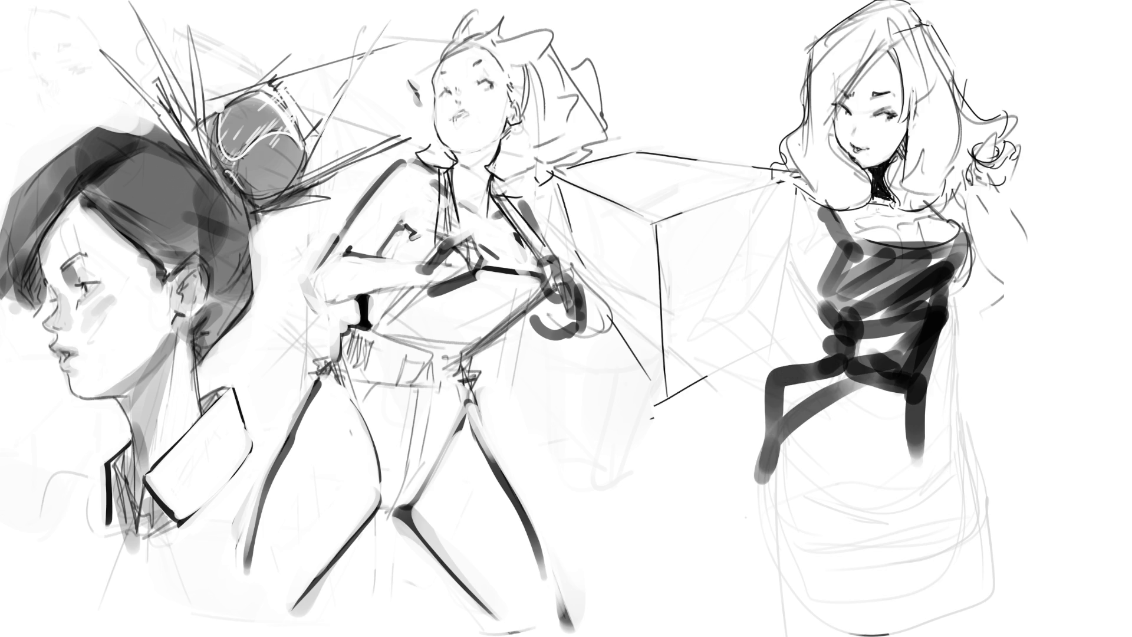
mouse_move(917, 324)
left_mouse_down()
mouse_move(878, 369)
mouse_move(850, 531)
left_mouse_up()
left_click_drag(908, 354, 766, 425)
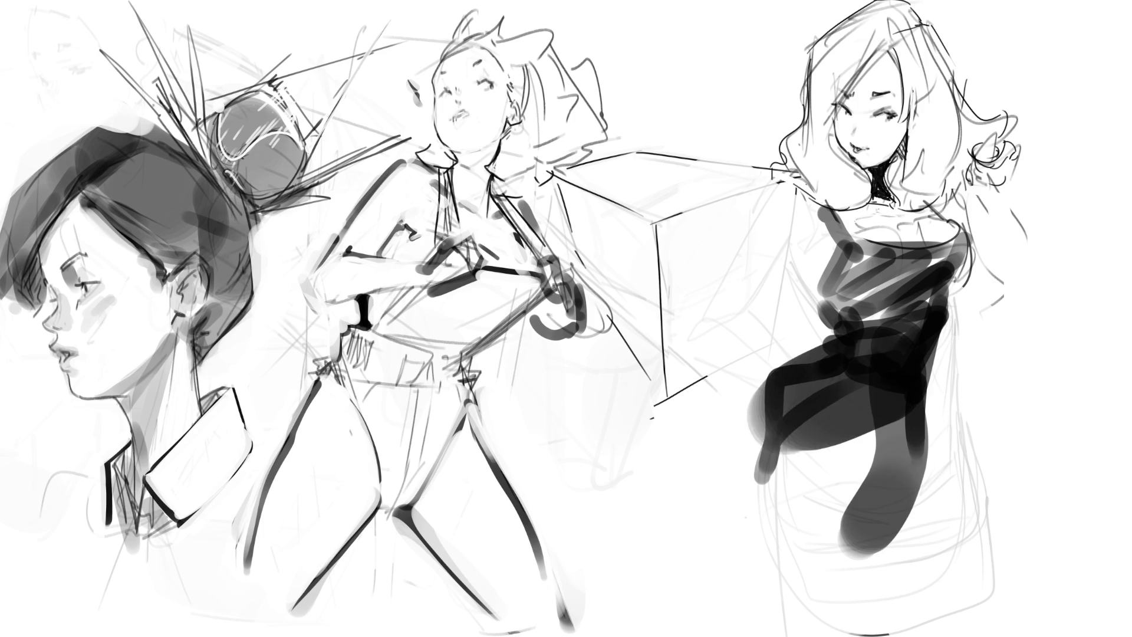
left_click_drag(814, 389, 748, 507)
left_click_drag(908, 390, 825, 542)
left_click_drag(878, 448, 796, 548)
left_click_drag(943, 401, 920, 525)
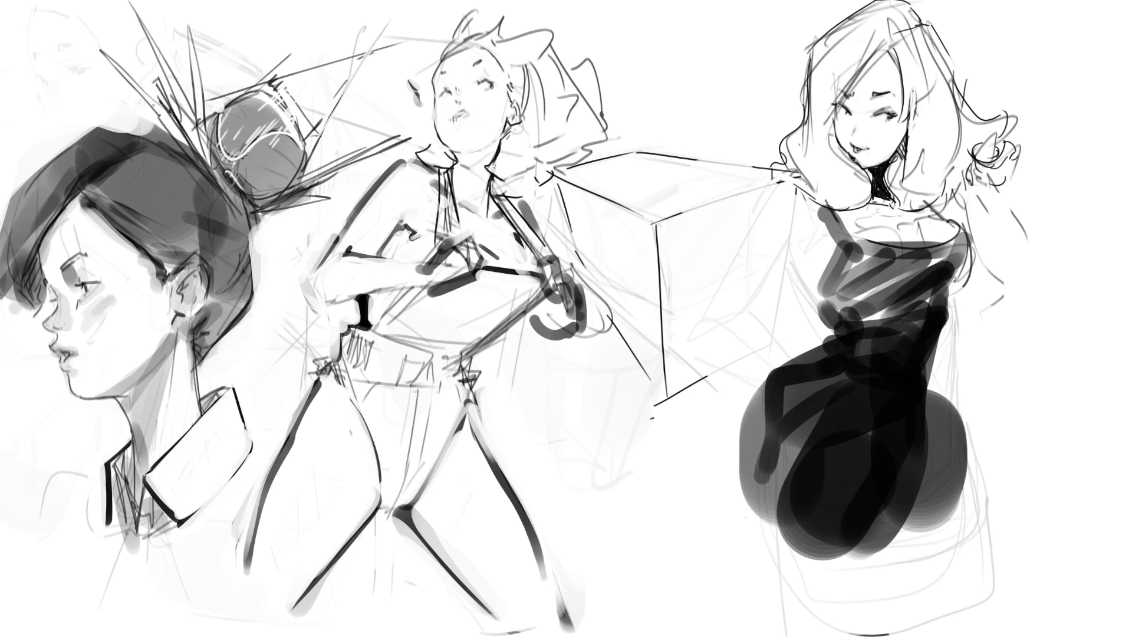
left_click_drag(749, 557, 933, 538)
left_click_drag(920, 459, 953, 541)
mouse_move(947, 413)
left_mouse_down()
mouse_move(942, 386)
mouse_move(961, 513)
left_mouse_up()
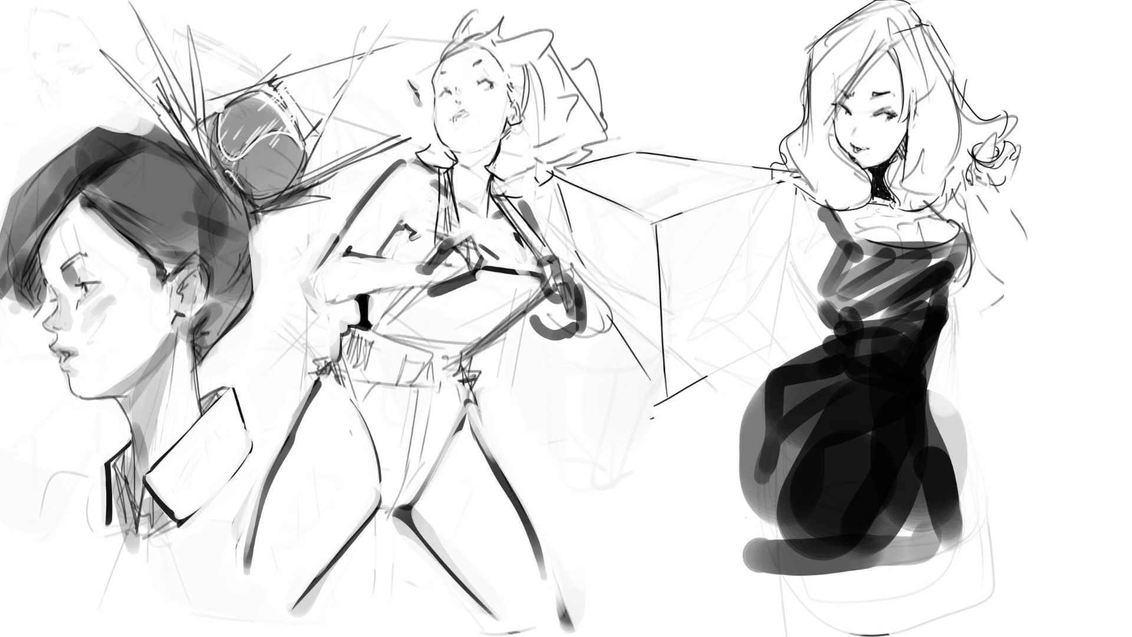
- Suggest her legs and seat area with light grey and a few dark strokes
left_click_drag(748, 538, 740, 628)
mouse_move(951, 554)
left_mouse_down()
mouse_move(950, 633)
mouse_move(962, 634)
left_mouse_up()
left_click_drag(872, 558, 874, 634)
left_click_drag(784, 569, 866, 563)
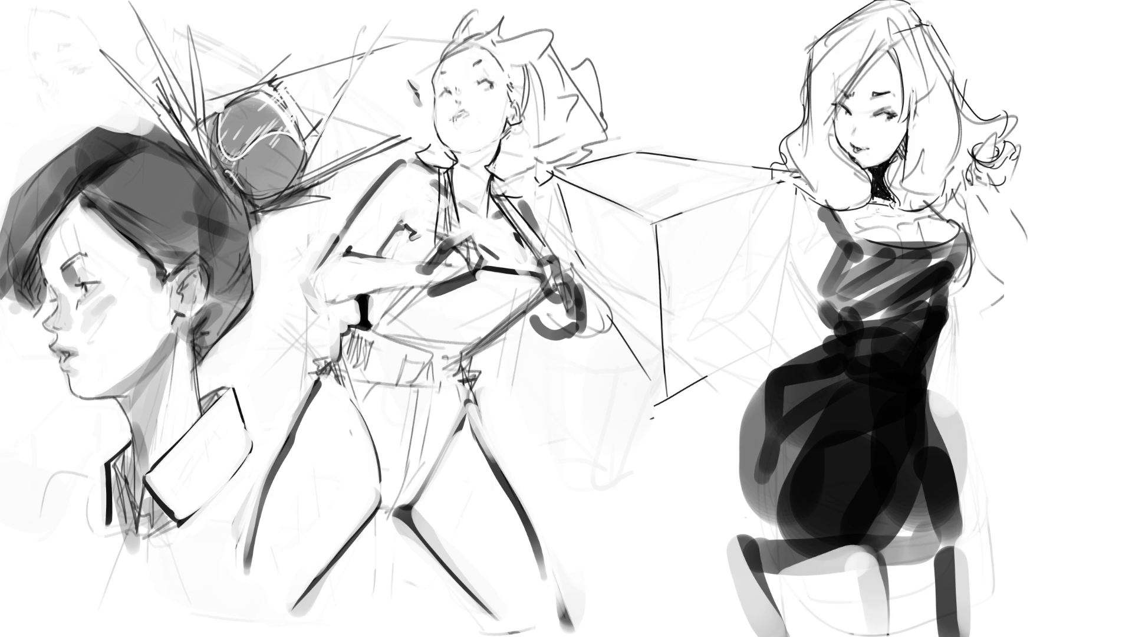
left_click_drag(740, 519, 817, 634)
left_click_drag(738, 545, 807, 634)
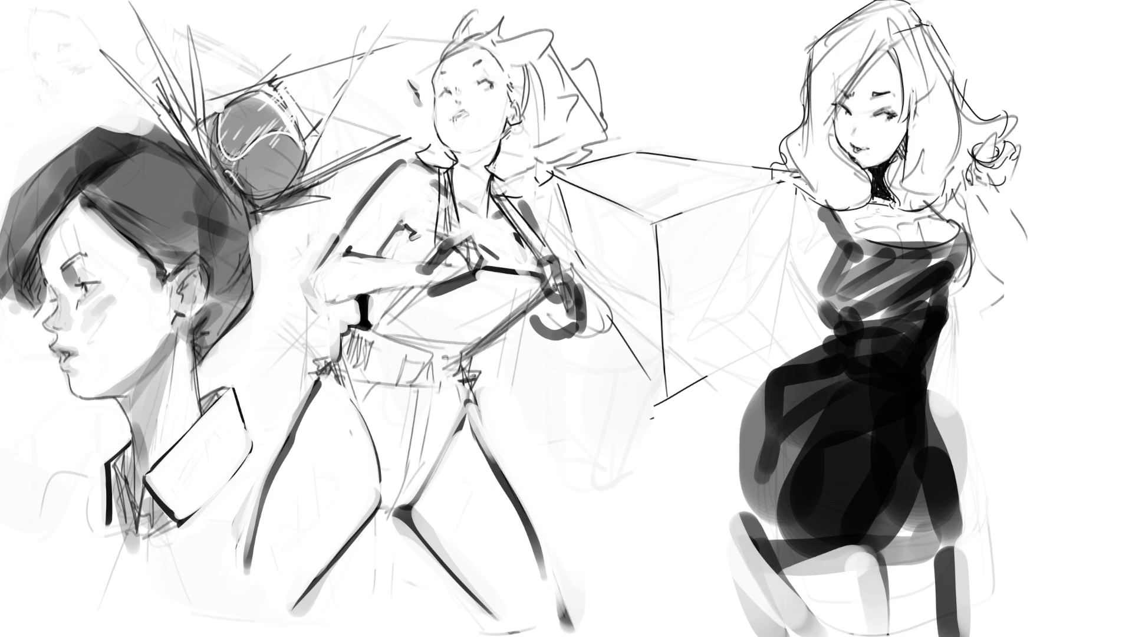
mouse_move(879, 543)
left_mouse_down()
mouse_move(931, 633)
mouse_move(908, 634)
left_mouse_up()
left_click_drag(875, 584, 885, 634)
left_click_drag(802, 574, 879, 542)
left_click_drag(816, 592, 802, 622)
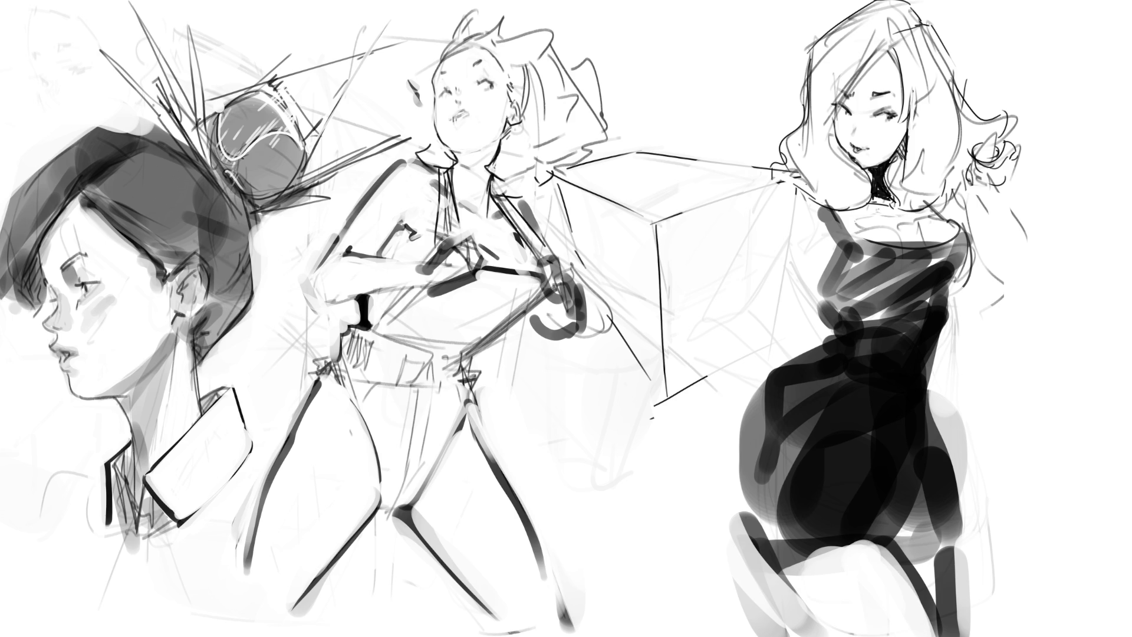
- Soften the left and right edges of the dark hip and lower leg
mouse_move(794, 361)
left_mouse_down()
mouse_move(823, 341)
mouse_move(743, 416)
mouse_move(808, 351)
mouse_move(742, 454)
left_mouse_up()
left_click_drag(763, 387, 747, 415)
mouse_move(764, 413)
left_mouse_down()
mouse_move(734, 554)
mouse_move(796, 634)
left_mouse_up()
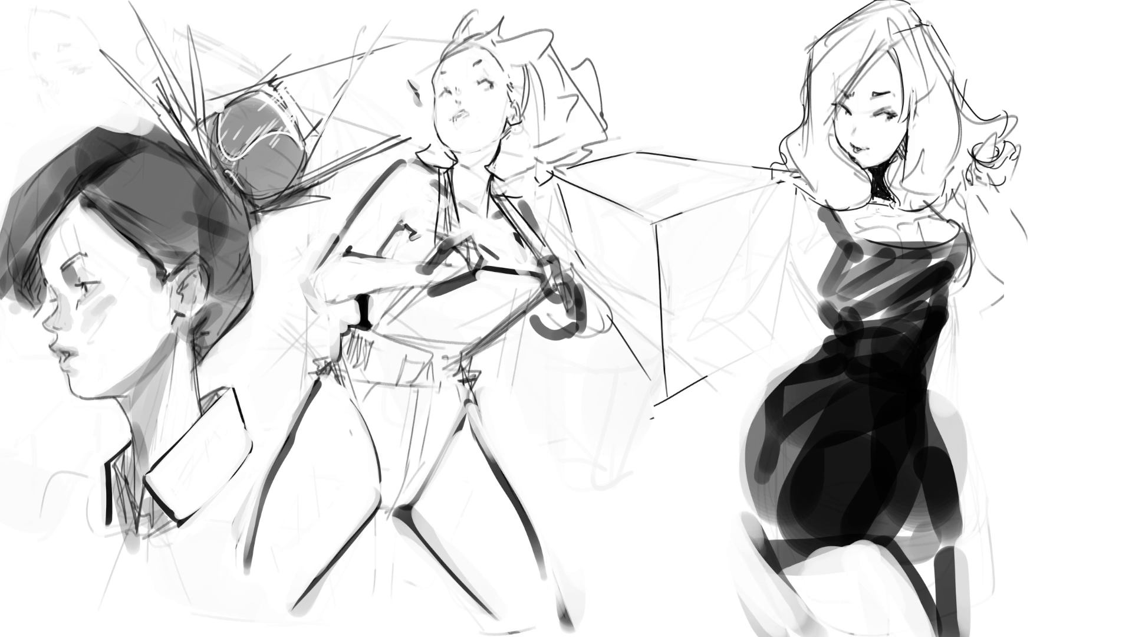
left_click_drag(749, 534, 817, 634)
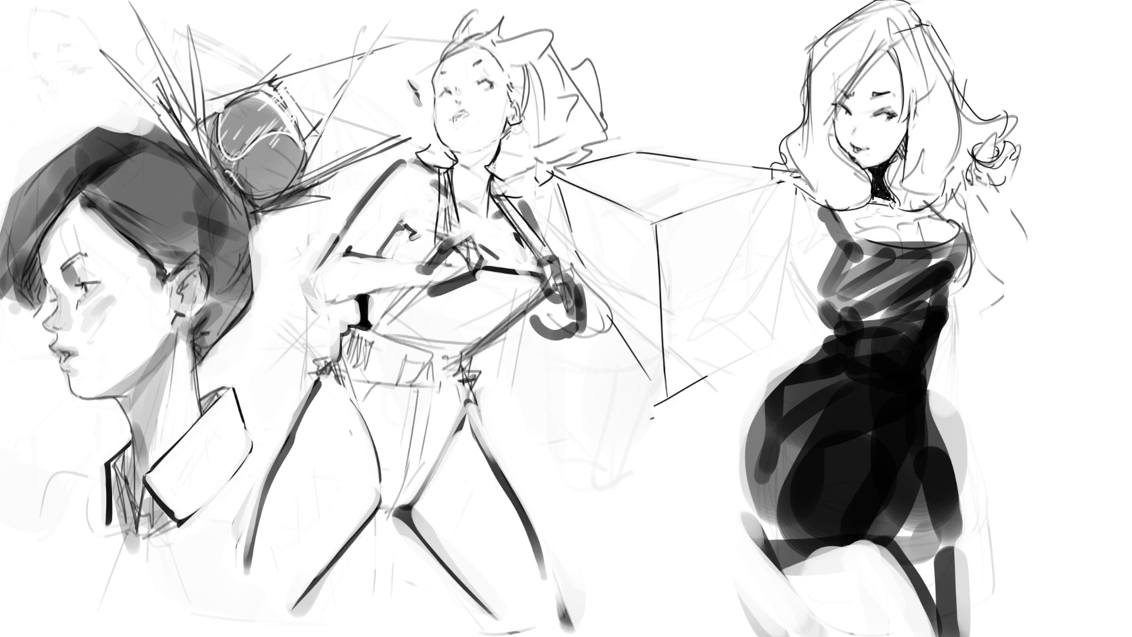
mouse_move(938, 396)
left_mouse_down()
mouse_move(961, 441)
mouse_move(958, 504)
left_mouse_up()
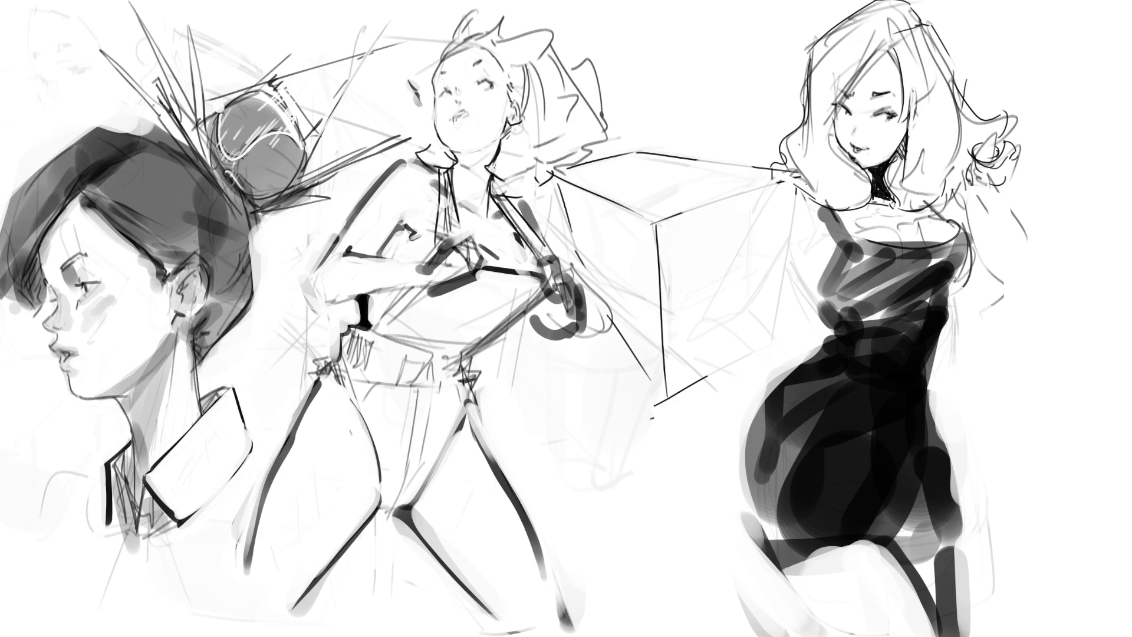
- Darken the upper dress, bust and bodice with more dark strokes
left_click_drag(955, 280, 917, 328)
mouse_move(976, 233)
left_mouse_down()
mouse_move(937, 286)
mouse_move(849, 281)
left_mouse_up()
left_click_drag(948, 238, 849, 323)
left_click_drag(950, 283, 859, 360)
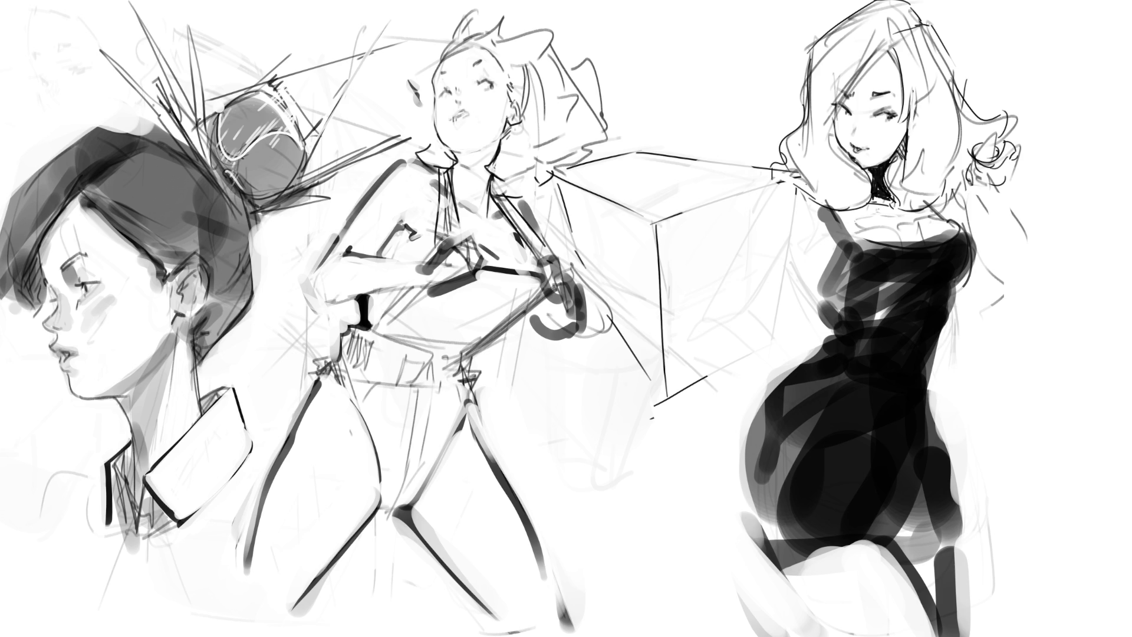
- Shade her eyes, face and jaw in grey, undoing stray strokes and lightening eye and forehead
left_click_drag(834, 105, 892, 105)
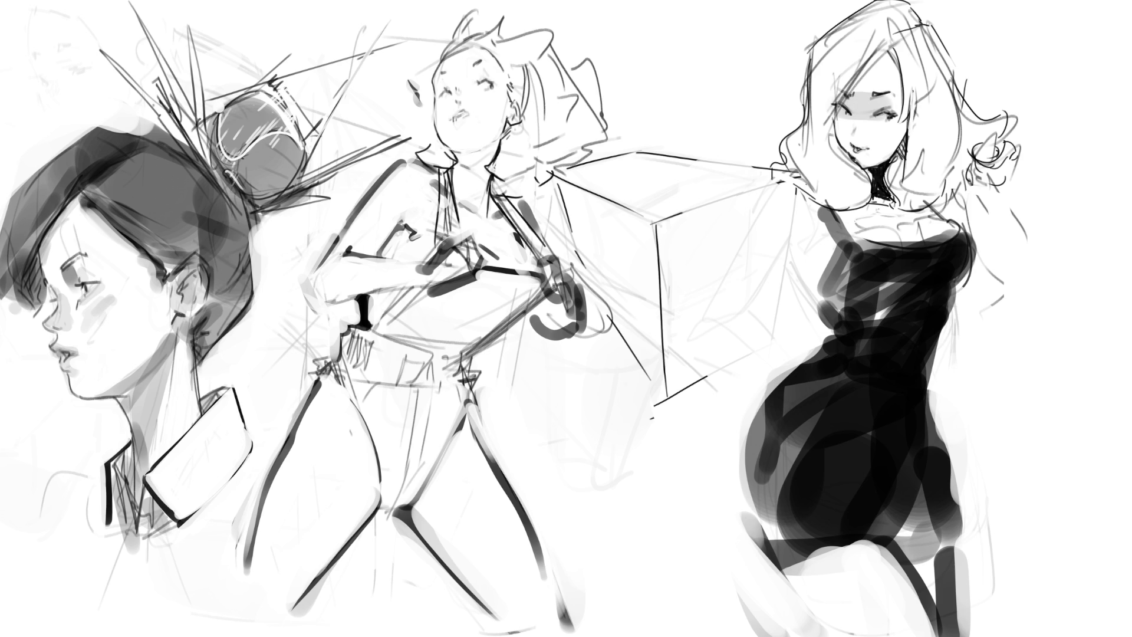
left_click_drag(833, 131, 834, 154)
mouse_move(908, 140)
left_mouse_down()
mouse_move(891, 176)
mouse_move(911, 142)
mouse_move(851, 133)
mouse_move(855, 160)
left_mouse_up()
key("ctrl+z")
mouse_move(855, 119)
left_mouse_down()
mouse_move(845, 148)
mouse_move(892, 126)
mouse_move(841, 123)
left_mouse_up()
key("ctrl+z")
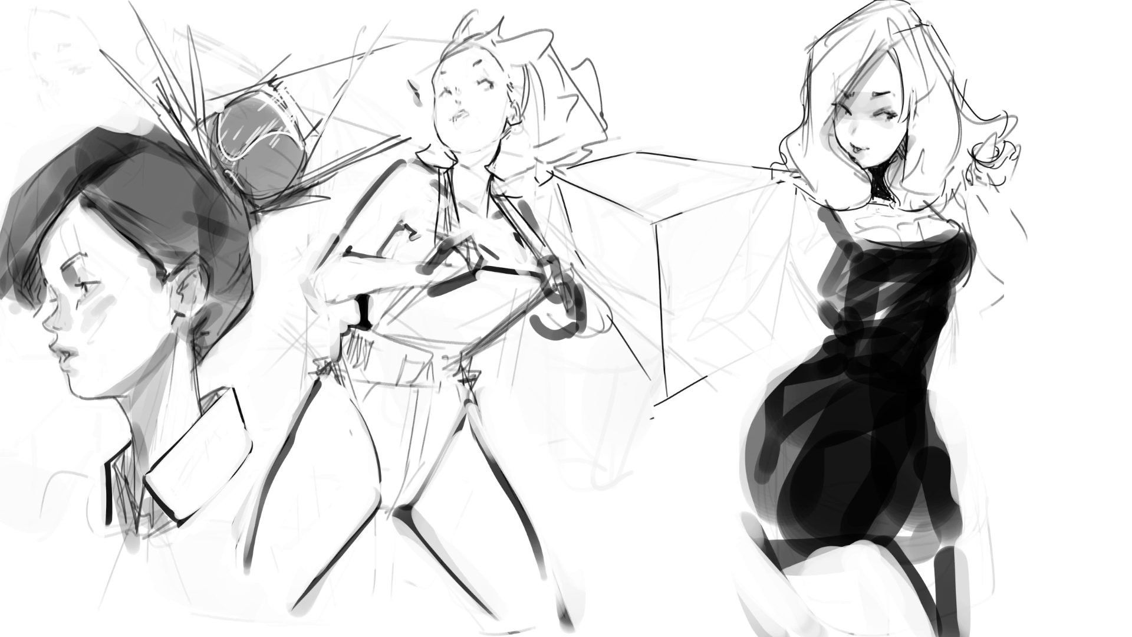
left_click_drag(879, 112, 891, 110)
left_click_drag(861, 77, 868, 86)
- Ink the neckline and fill the neck dark as a black choker band
left_click_drag(860, 166, 895, 153)
key("ctrl+z")
left_click_drag(852, 225, 938, 211)
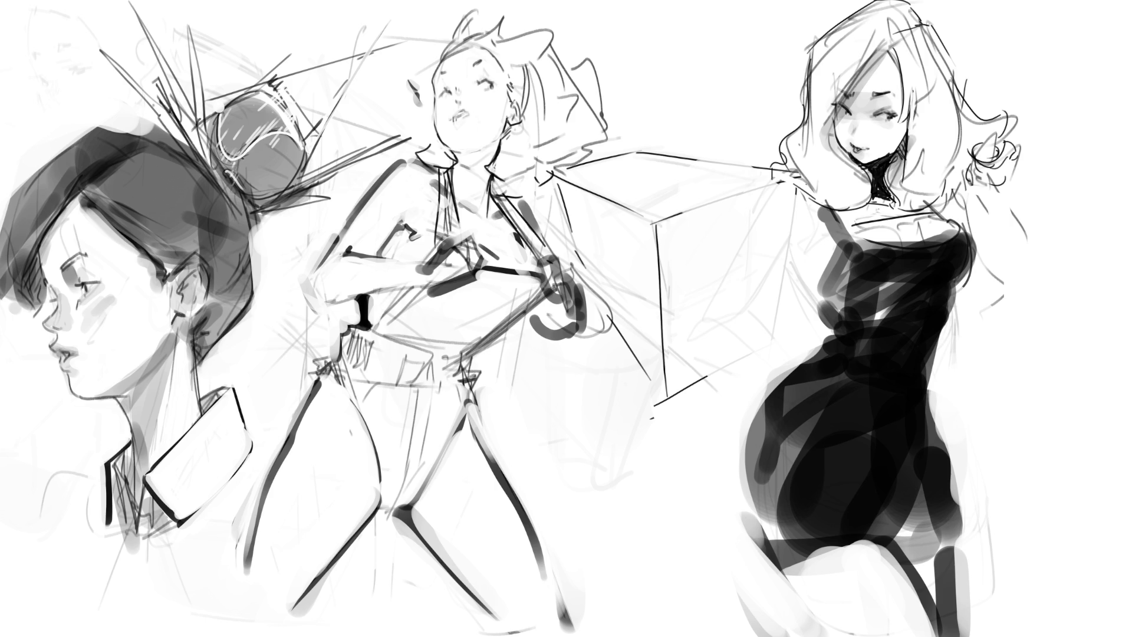
mouse_move(858, 198)
left_mouse_down()
mouse_move(893, 213)
mouse_move(842, 221)
mouse_move(922, 238)
left_mouse_up()
- Undo two stray neckline marks and paint a white band above the thigh
key("ctrl+z")
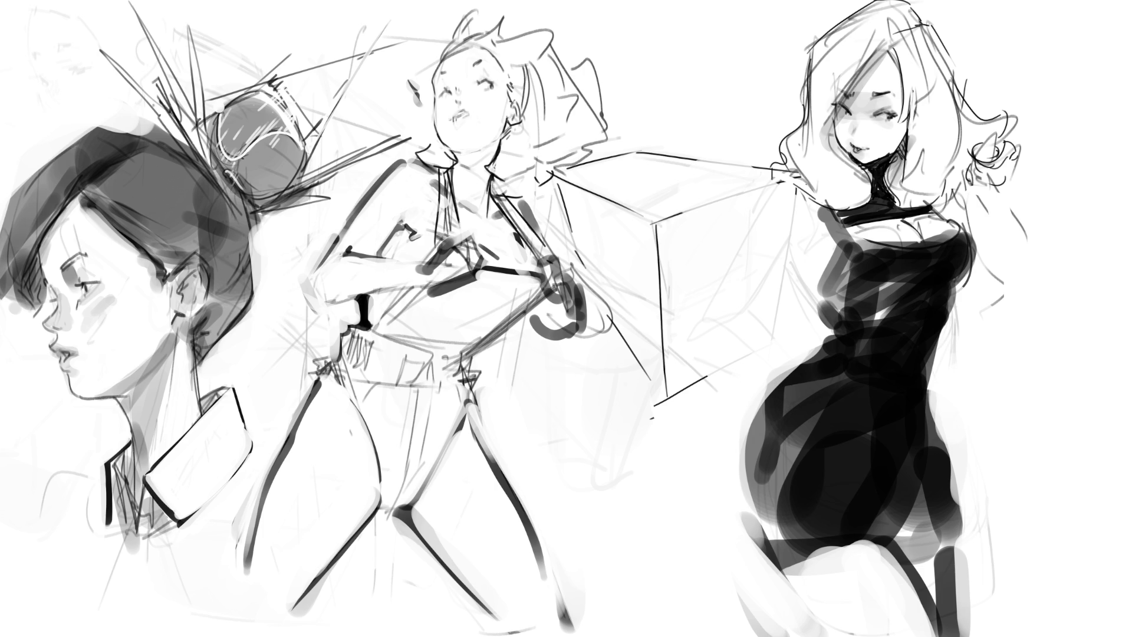
key("ctrl+z")
key("ctrl+z")
key("ctrl+z")
key("ctrl+z")
left_click_drag(790, 575, 878, 537)
mouse_move(873, 578)
left_mouse_down()
mouse_move(903, 543)
mouse_move(890, 539)
left_mouse_up()
left_click_drag(782, 565, 812, 605)
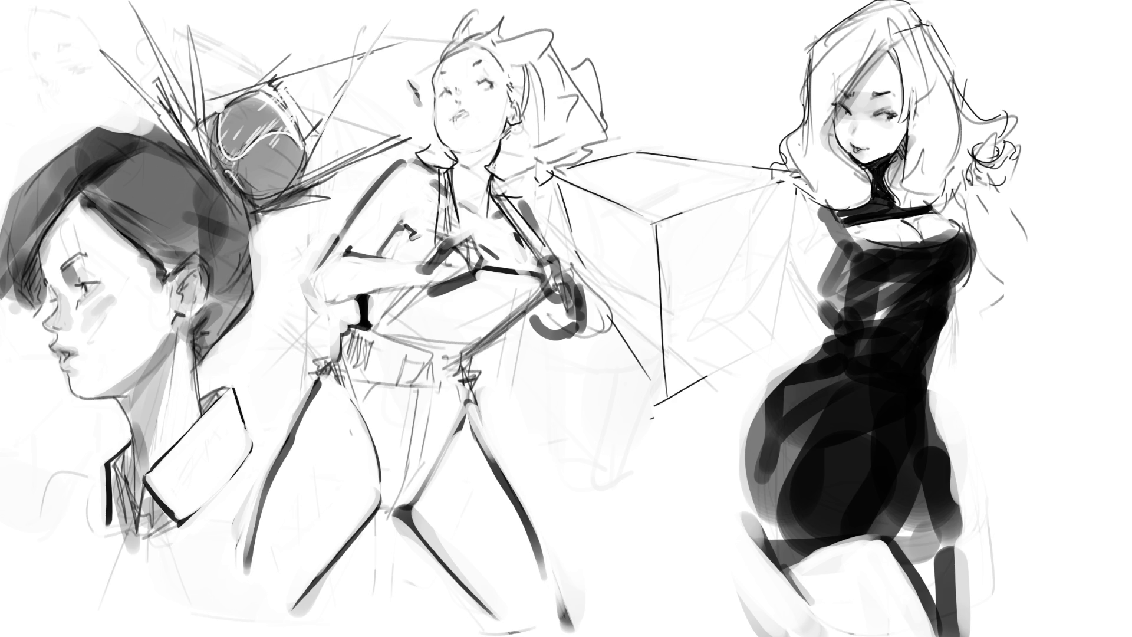
mouse_move(786, 500)
left_mouse_down()
mouse_move(853, 499)
mouse_move(865, 518)
left_mouse_up()
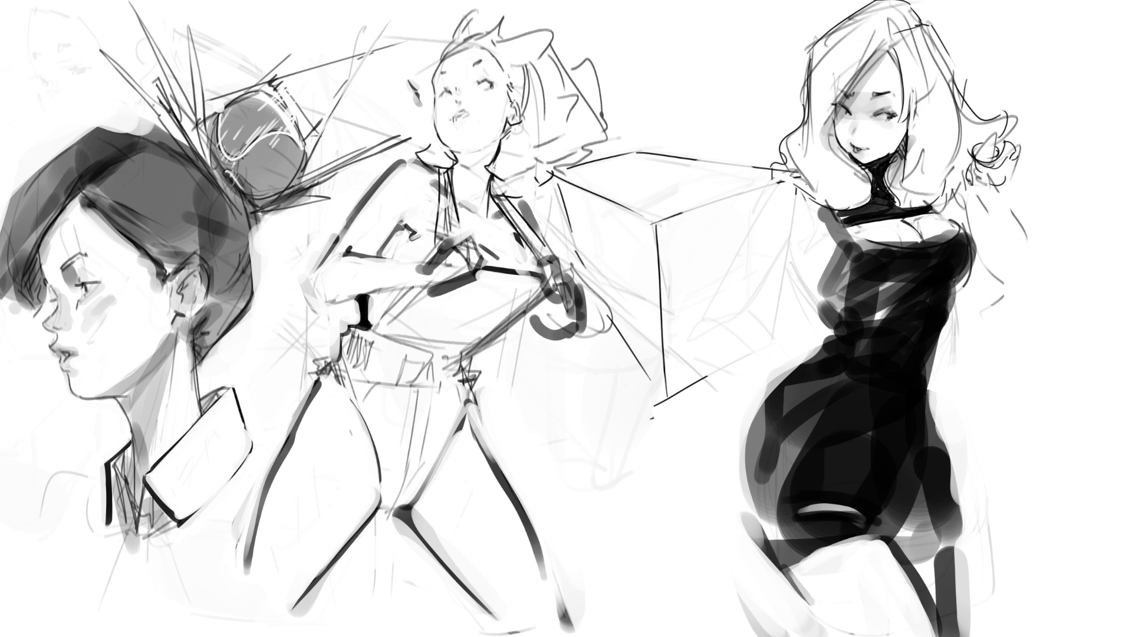
- Thicken the dress's upper-left outline and darken the middle of the chest
mouse_move(833, 250)
left_mouse_down()
mouse_move(825, 297)
mouse_move(834, 285)
left_mouse_up()
left_click_drag(822, 200, 803, 263)
left_click_drag(838, 220, 829, 311)
left_click_drag(814, 260, 832, 301)
mouse_move(828, 212)
left_mouse_down()
mouse_move(814, 268)
mouse_move(824, 263)
left_mouse_up()
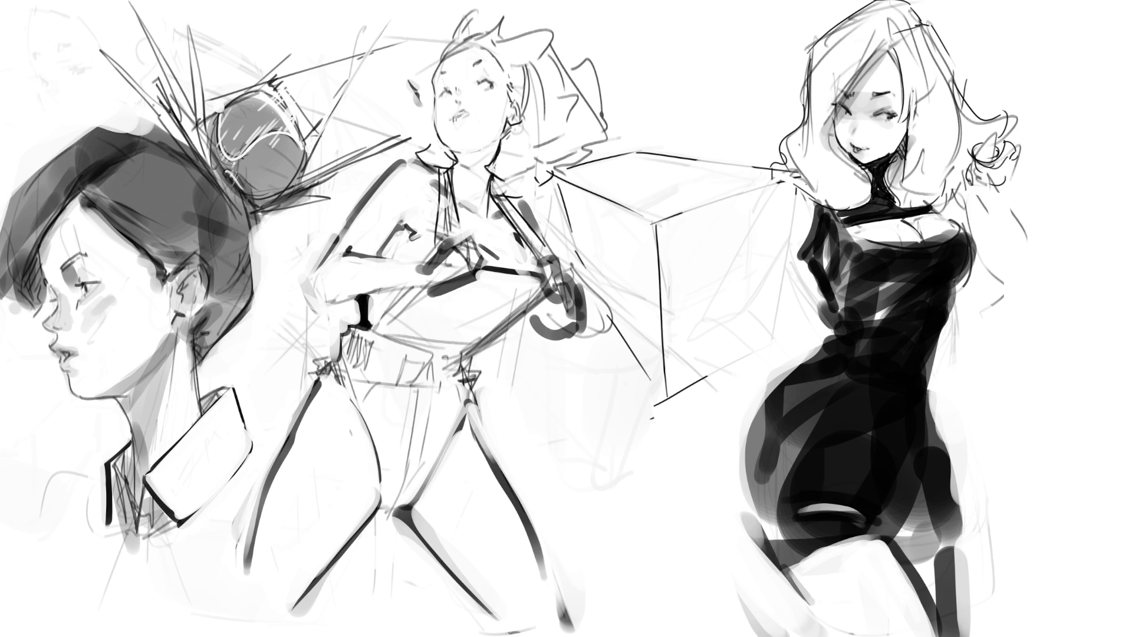
mouse_move(849, 301)
left_mouse_down()
mouse_move(917, 271)
mouse_move(904, 280)
left_mouse_up()
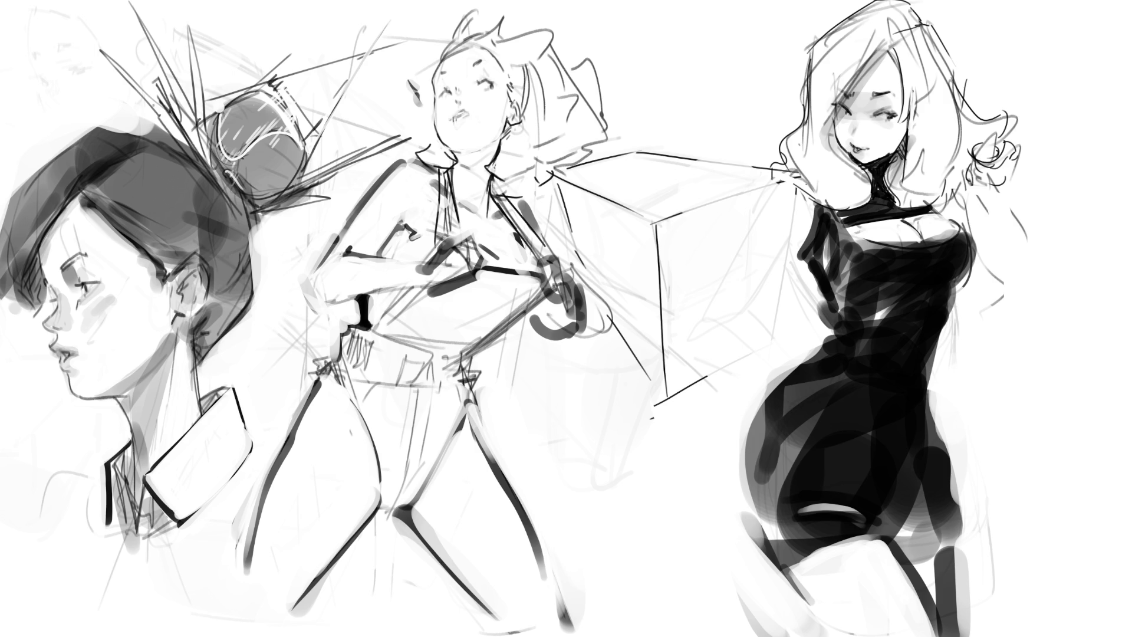
- Add a small dark stroke beside her eye, redrawing it once
left_click_drag(888, 113, 909, 142)
key("ctrl+z")
left_click_drag(907, 121, 898, 136)
- Draw long dark strands along the right woman's hair outline, retrying strokes with undo
left_click_drag(871, 67, 821, 127)
key("ctrl+z")
left_click_drag(887, 44, 810, 125)
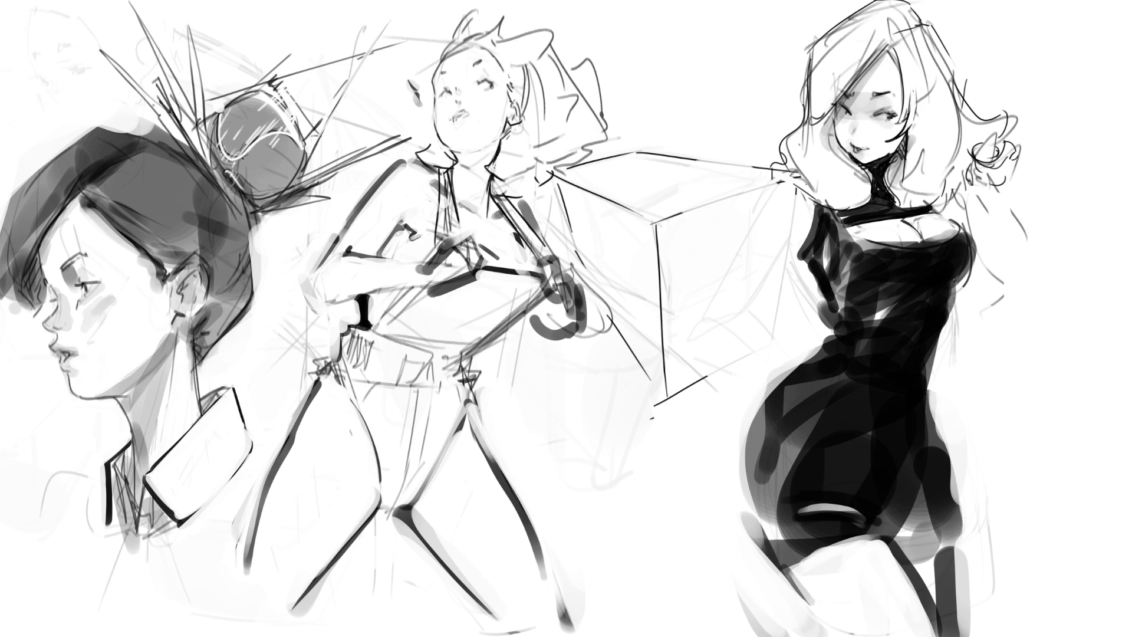
key("ctrl+z")
left_click_drag(881, 50, 813, 116)
left_click_drag(833, 95, 821, 106)
key("ctrl+z")
key("ctrl+z")
key("ctrl+z")
left_click_drag(888, 45, 821, 113)
left_click_drag(827, 99, 816, 115)
left_click_drag(864, 59, 832, 104)
left_click_drag(845, 57, 832, 95)
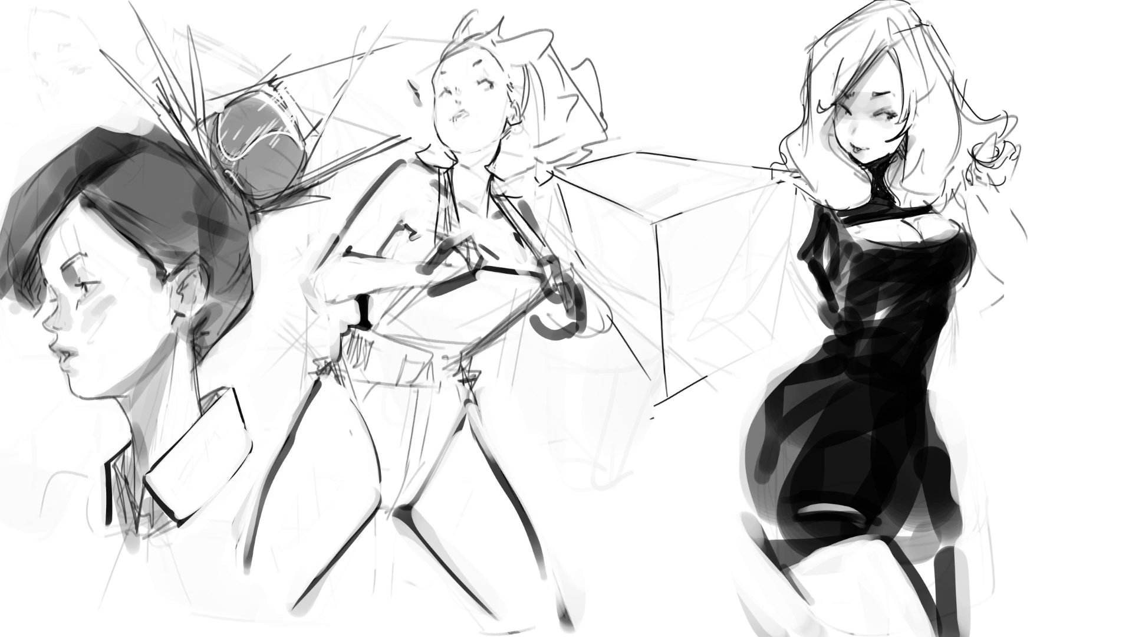
key("ctrl+z")
- Add strands across the top of her hair and dark strokes beside her face
left_click_drag(862, 13, 812, 45)
mouse_move(893, 0)
left_mouse_down()
mouse_move(864, 10)
mouse_move(921, 17)
mouse_move(894, 40)
mouse_move(958, 70)
left_mouse_up()
mouse_move(837, 110)
left_mouse_down()
mouse_move(816, 142)
mouse_move(830, 152)
left_mouse_up()
key("ctrl+z")
left_click_drag(840, 143, 835, 154)
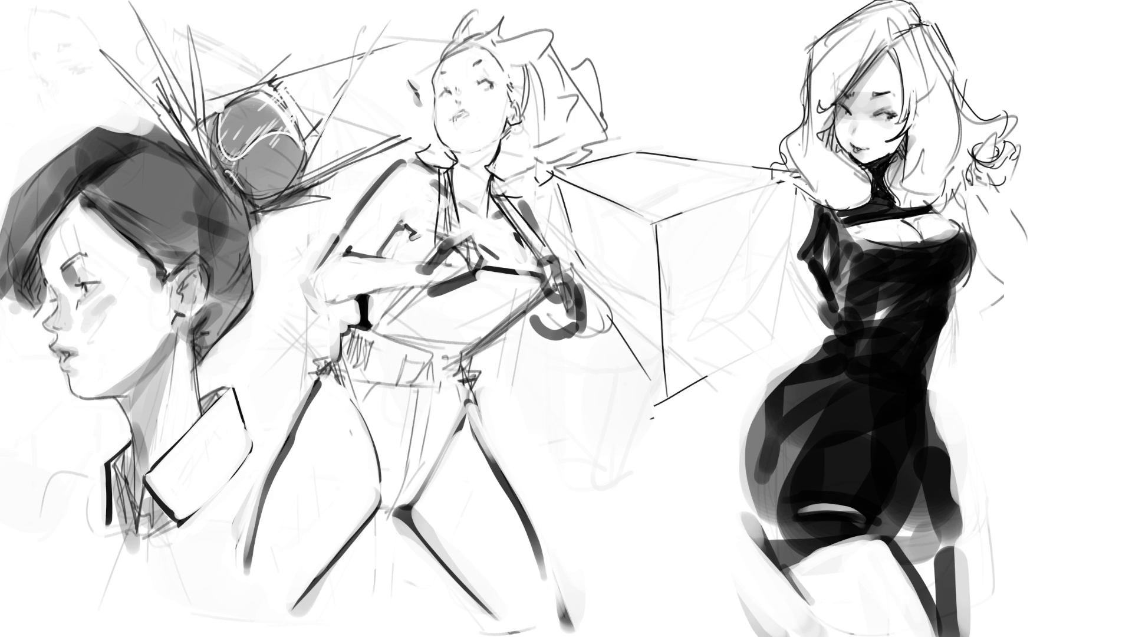
left_click_drag(809, 79, 794, 112)
left_click_drag(830, 53, 810, 79)
left_click_drag(799, 102, 788, 111)
mouse_move(824, 36)
left_mouse_down()
mouse_move(807, 57)
mouse_move(805, 115)
mouse_move(770, 168)
left_mouse_up()
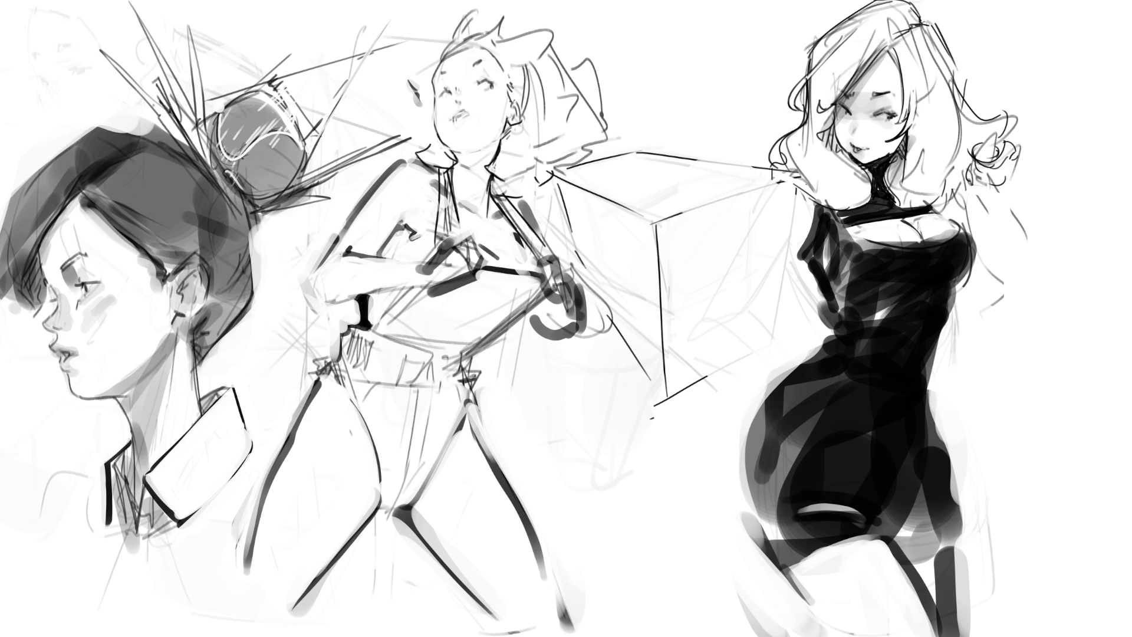
- Add a curl at the hair's lower left and a shoulder line, undoing the last shoulder stroke
left_click_drag(783, 162, 753, 229)
left_click_drag(812, 191, 779, 253)
mouse_move(796, 236)
left_mouse_down()
mouse_move(799, 257)
mouse_move(798, 235)
mouse_move(789, 252)
left_mouse_up()
key("ctrl+z")
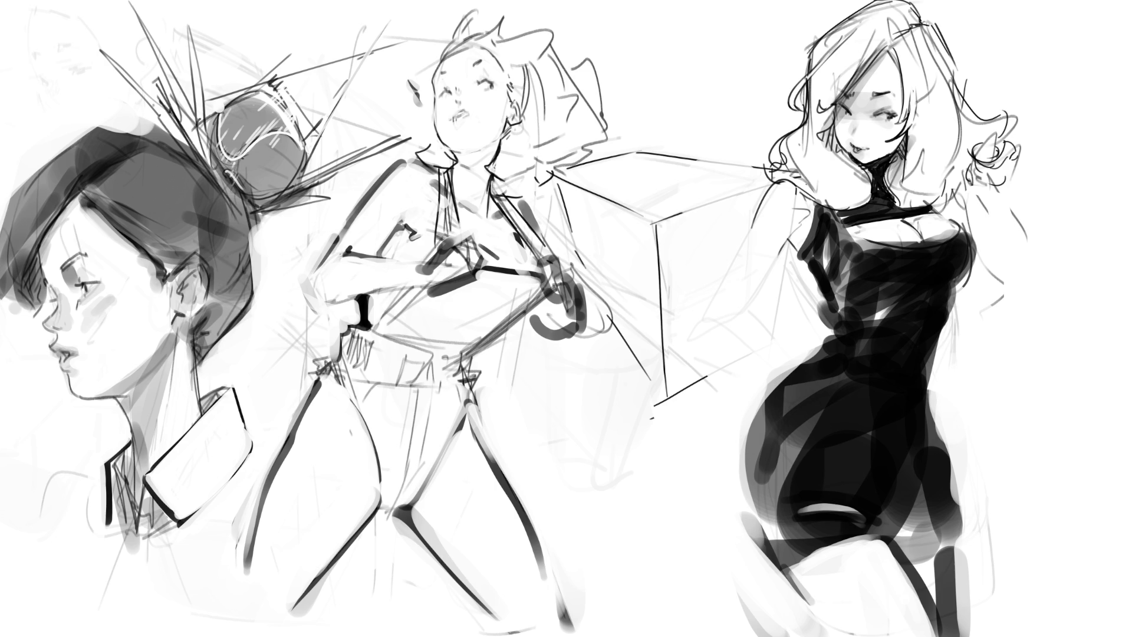
- Add a small hairline mark, then draw two long straight trial lines across her and remove them
left_click_drag(893, 141, 905, 146)
left_click_drag(1048, 43, 715, 428)
left_click_drag(680, 57, 1131, 290)
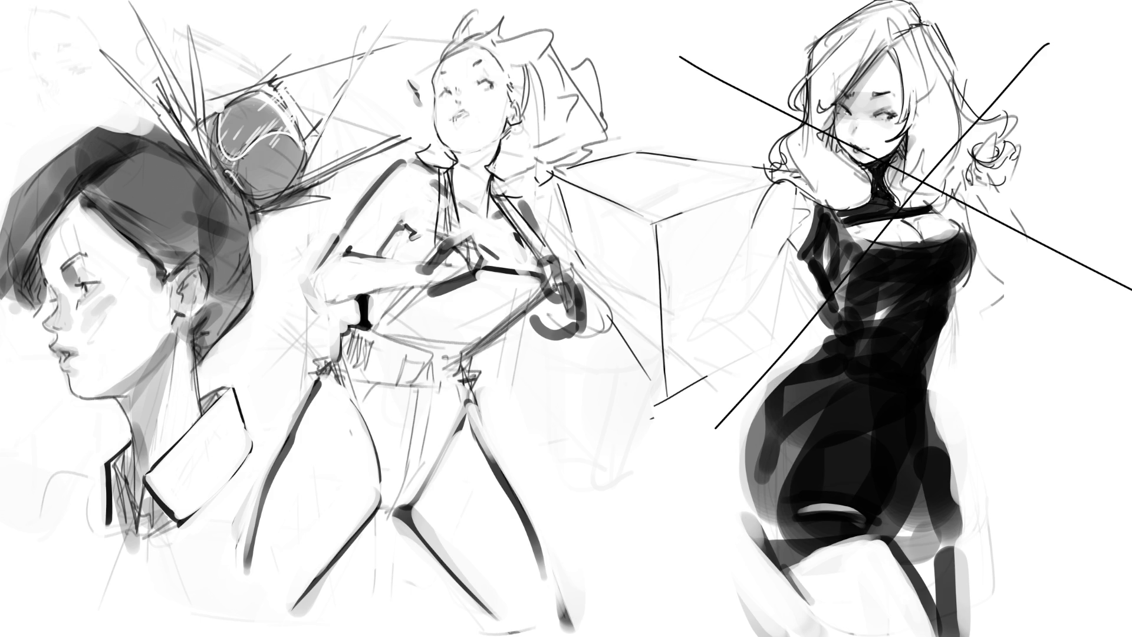
key("ctrl+z")
key("ctrl+z")
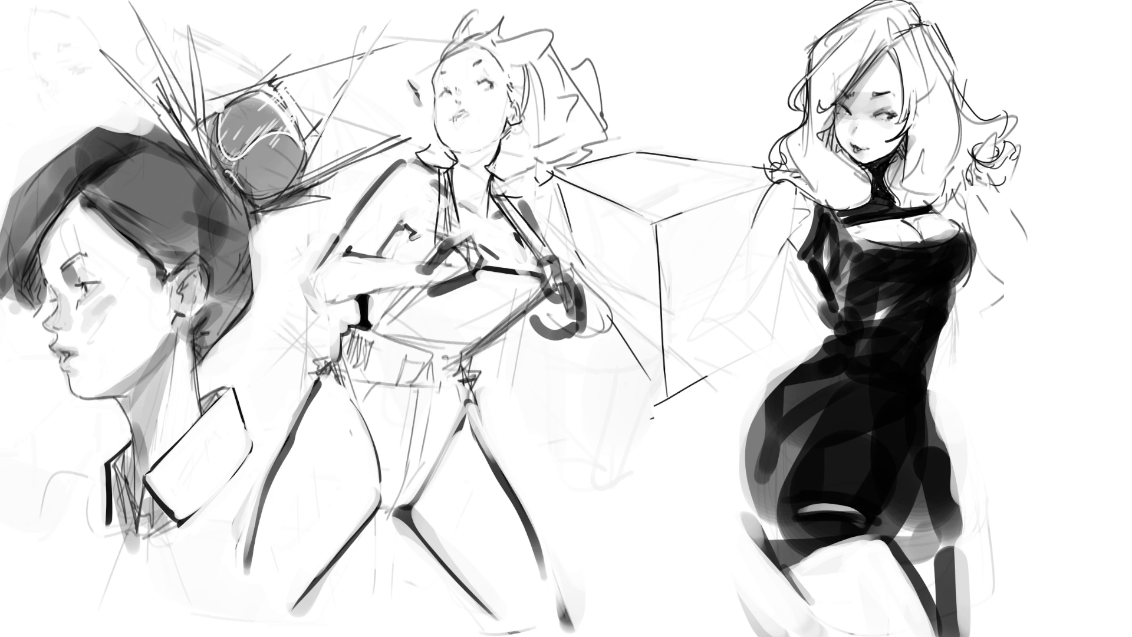
- Sketch the right woman's arm in dashed strokes curving down to her hand
left_click_drag(781, 187, 704, 255)
left_click_drag(781, 187, 713, 251)
left_click_drag(774, 192, 740, 222)
left_click_drag(713, 278, 699, 286)
mouse_move(785, 242)
left_mouse_down()
mouse_move(679, 298)
mouse_move(746, 280)
mouse_move(714, 318)
left_mouse_up()
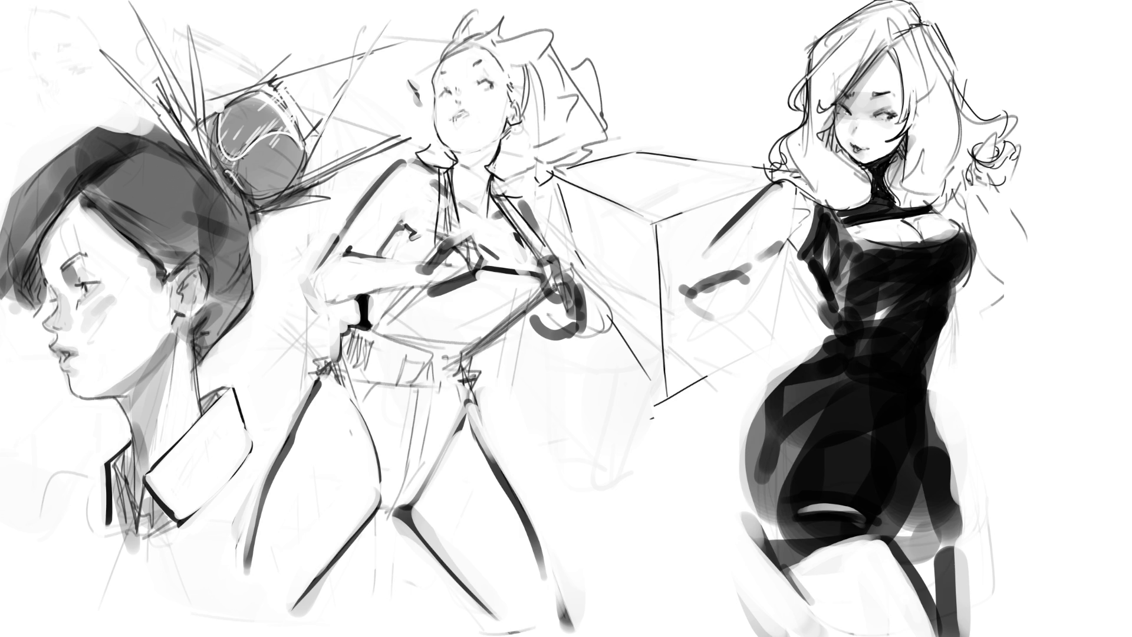
mouse_move(747, 276)
left_mouse_down()
mouse_move(681, 357)
mouse_move(683, 433)
left_mouse_up()
left_click_drag(693, 446, 719, 470)
left_click_drag(758, 316, 749, 347)
left_click_drag(755, 272, 793, 364)
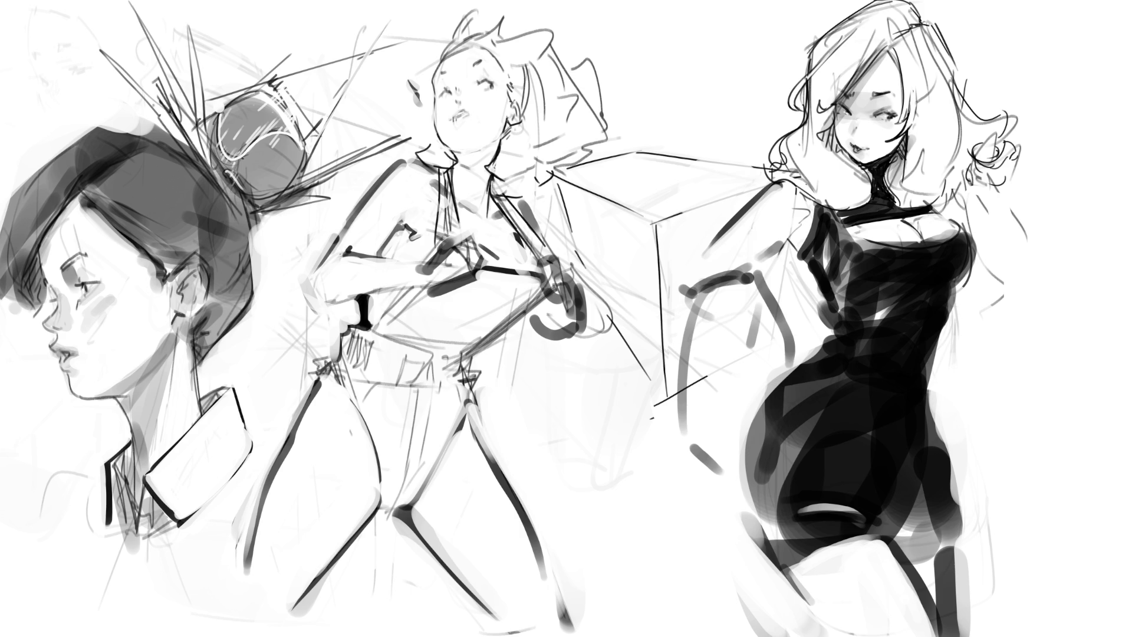
- Sketch a looped object beside her shoulder with vertical lines, a dot and a large curve
mouse_move(1002, 215)
left_mouse_down()
mouse_move(1044, 190)
mouse_move(1032, 212)
mouse_move(1064, 207)
left_mouse_up()
mouse_move(1025, 200)
left_mouse_down()
mouse_move(1070, 190)
mouse_move(1055, 216)
left_mouse_up()
mouse_move(1002, 227)
left_mouse_down()
mouse_move(1005, 242)
mouse_move(1030, 227)
left_mouse_up()
left_click_drag(1026, 227, 1024, 349)
left_click(1004, 366)
left_click_drag(994, 246, 981, 414)
left_click_drag(1054, 310, 1038, 386)
mouse_move(1055, 252)
left_mouse_down()
mouse_move(1042, 445)
mouse_move(970, 394)
left_mouse_up()
left_click_drag(976, 291, 968, 325)
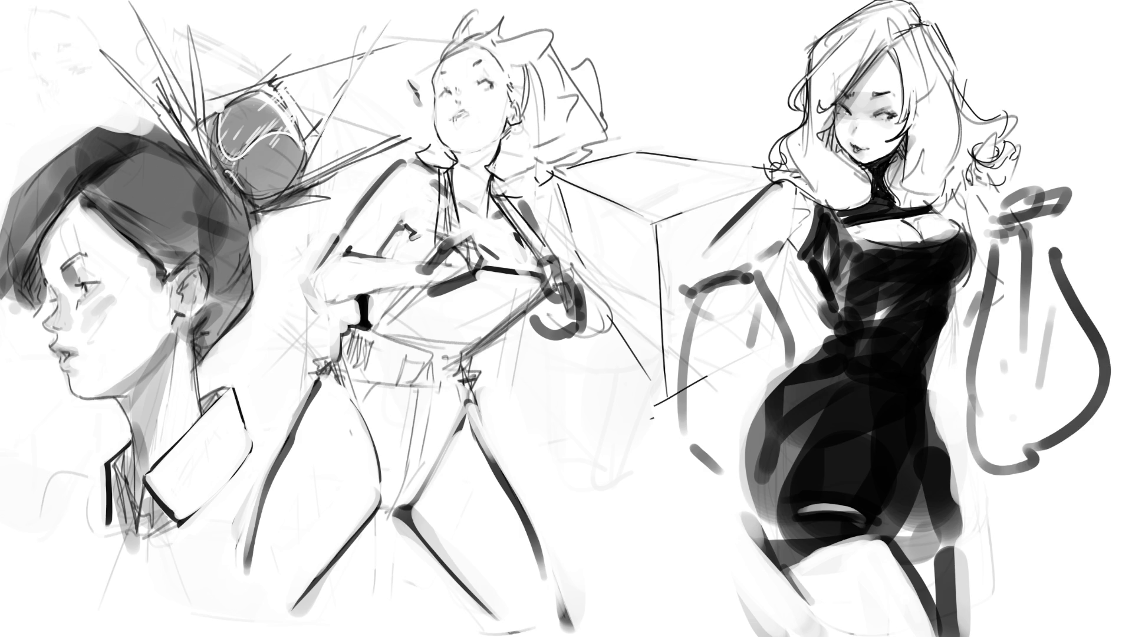
- Add grey strokes around her body and on the held object
left_click_drag(749, 278, 789, 294)
mouse_move(787, 289)
left_mouse_down()
mouse_move(823, 342)
mouse_move(816, 307)
left_mouse_up()
left_click_drag(943, 345, 938, 372)
left_click_drag(979, 304, 940, 393)
left_click_drag(929, 410, 973, 447)
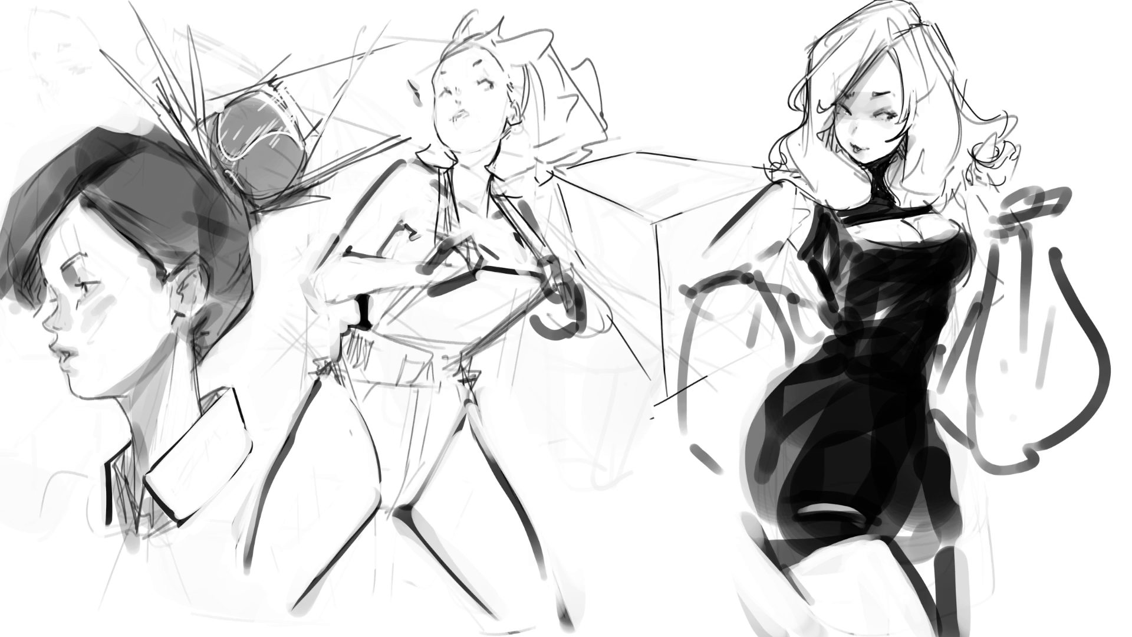
- Lighten the dark hip shading along diagonals and brighten the raised-hand area
mouse_move(802, 363)
left_mouse_down()
mouse_move(755, 433)
mouse_move(767, 403)
mouse_move(788, 395)
mouse_move(776, 416)
left_mouse_up()
left_click(788, 403)
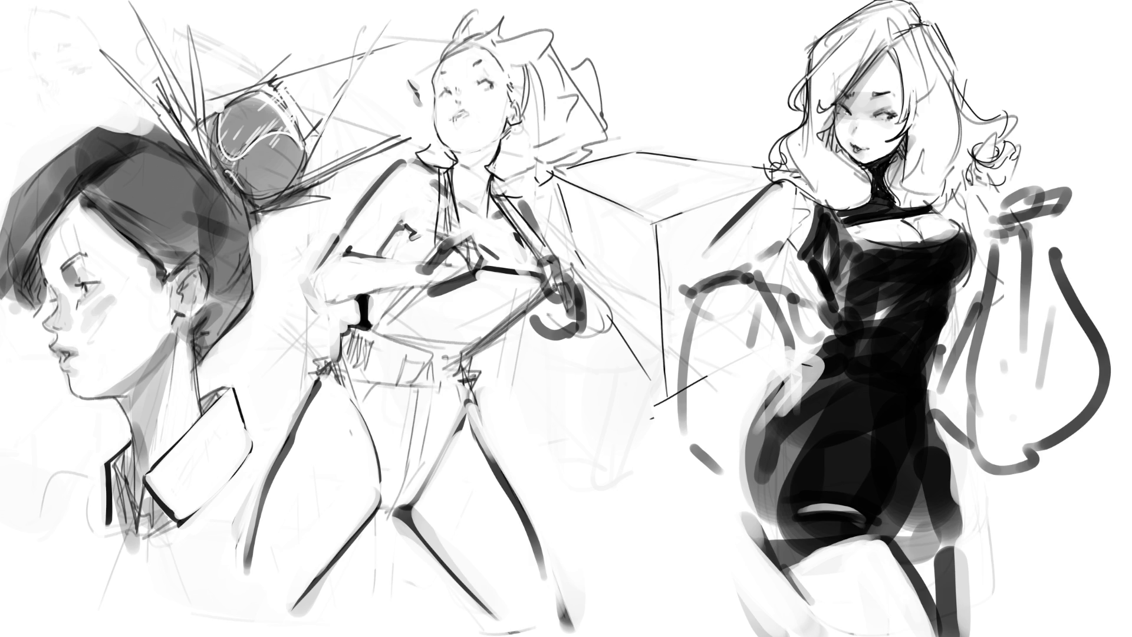
left_click_drag(821, 368, 750, 457)
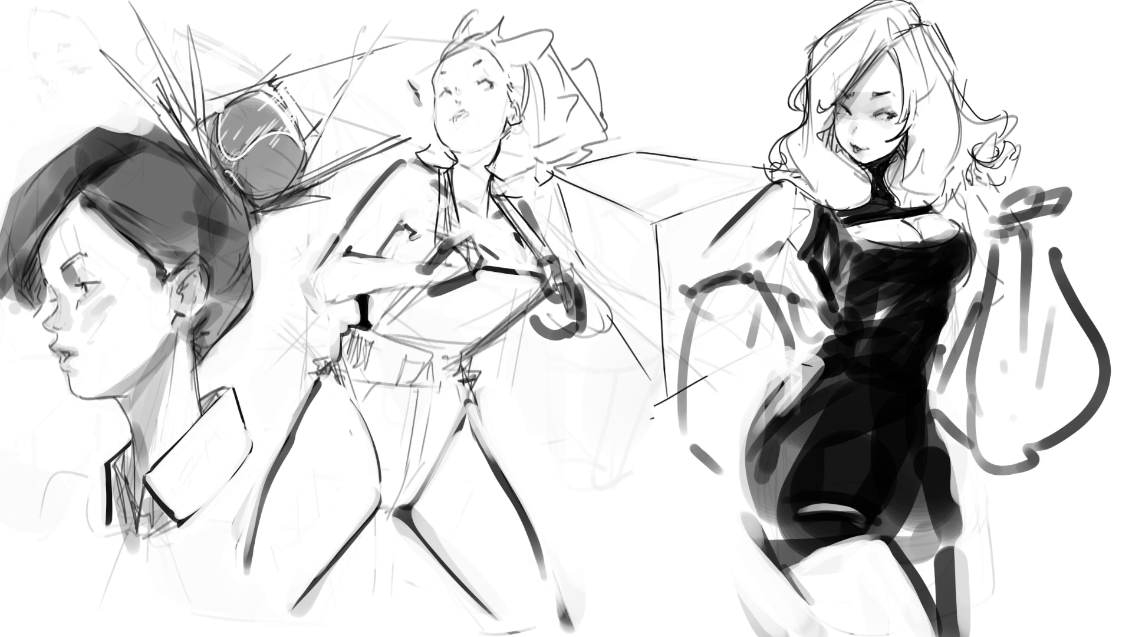
left_click_drag(799, 377, 741, 457)
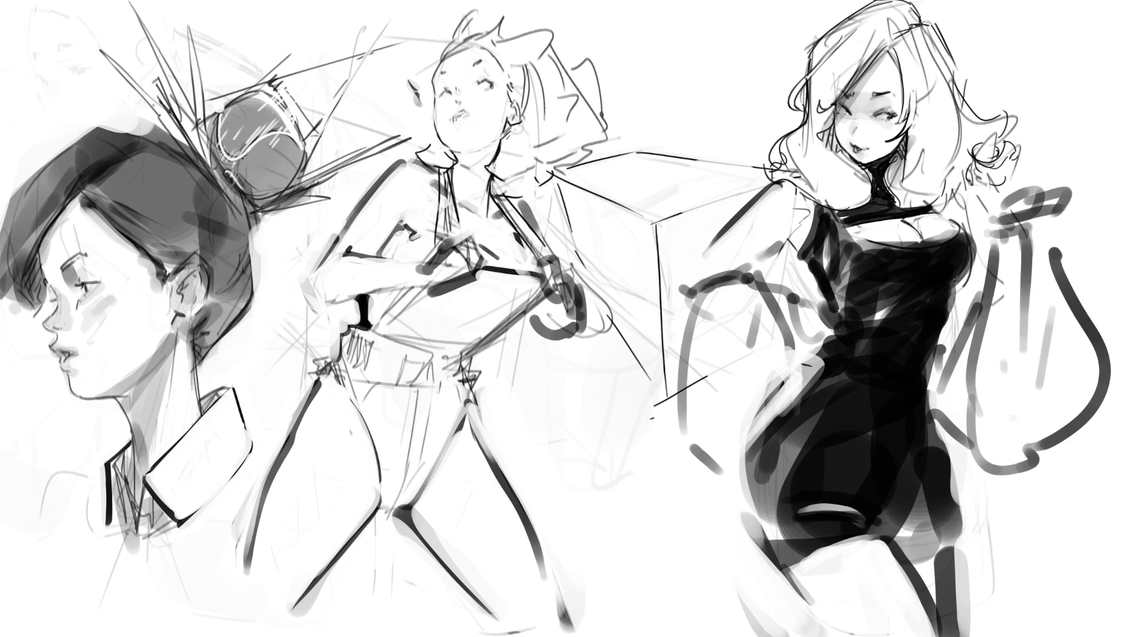
left_click_drag(999, 136, 969, 160)
- Sketch the raised hand gripping the object with dark dashes, dabs and finger details
left_click_drag(1024, 123, 997, 137)
left_click_drag(990, 155, 1002, 170)
mouse_move(1025, 124)
left_mouse_down()
mouse_move(1043, 180)
mouse_move(1010, 192)
left_mouse_up()
mouse_move(1041, 177)
left_mouse_down()
mouse_move(1050, 187)
mouse_move(994, 185)
left_mouse_up()
left_click_drag(996, 200, 1025, 197)
left_click_drag(1042, 140, 1056, 160)
left_click_drag(982, 149, 994, 162)
left_click_drag(1000, 145, 1034, 159)
left_click_drag(1010, 167, 1024, 172)
left_click_drag(1008, 177, 1019, 186)
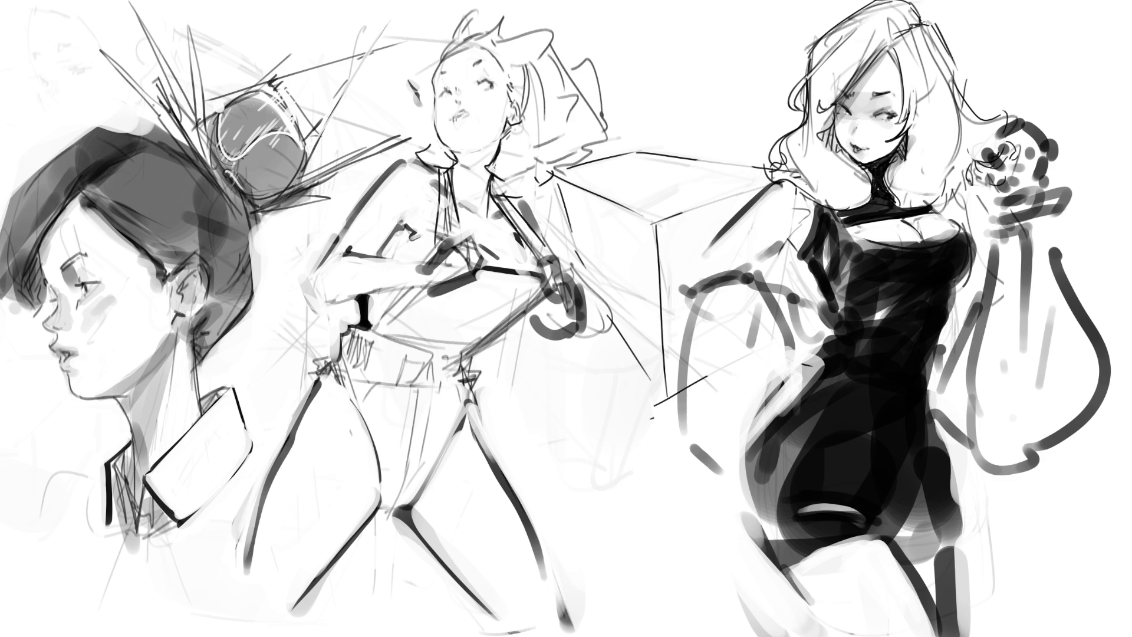
- Add hair strands by her neck and face, undoing the trial hatching beside her face
left_click_drag(897, 200, 947, 183)
left_click_drag(953, 162, 950, 197)
left_click_drag(834, 117, 852, 160)
key("ctrl+z")
left_click_drag(832, 114, 856, 163)
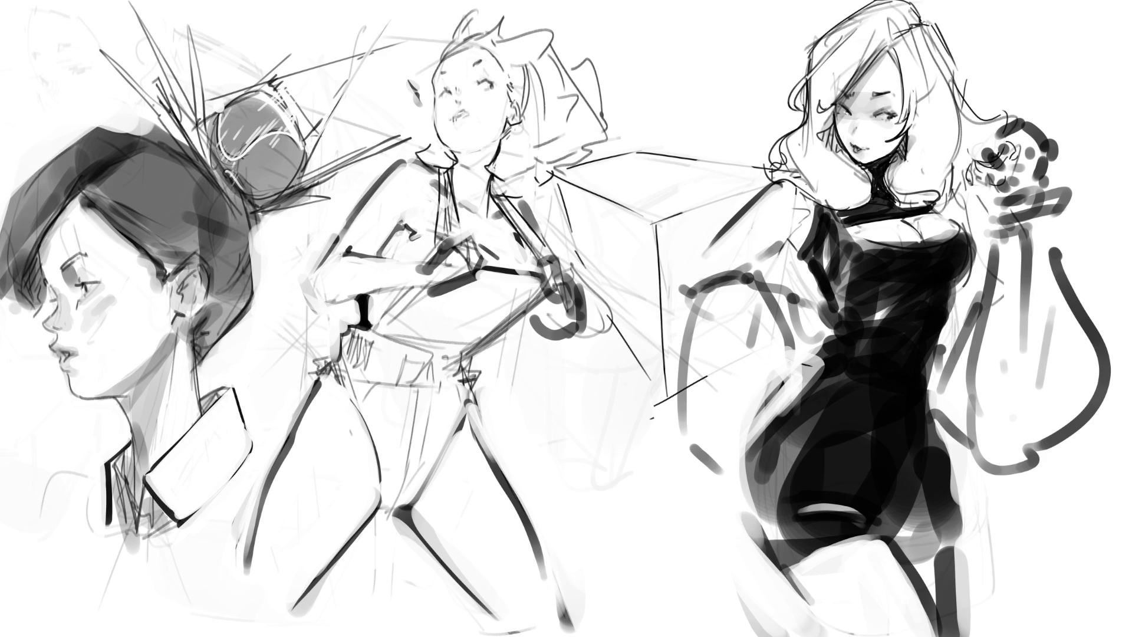
mouse_move(820, 125)
left_mouse_down()
mouse_move(849, 158)
mouse_move(843, 152)
left_mouse_up()
key("ctrl+z")
- Draw the middle woman's hairline, a tall strand on top, and curls on both sides of her face
mouse_move(440, 62)
left_mouse_down()
mouse_move(433, 90)
mouse_move(429, 70)
mouse_move(418, 75)
left_mouse_up()
key("ctrl+z")
left_click_drag(396, 72, 418, 110)
mouse_move(494, 52)
left_mouse_down()
mouse_move(544, 75)
mouse_move(528, 86)
left_mouse_up()
mouse_move(438, 61)
left_mouse_down()
mouse_move(490, 14)
mouse_move(514, 33)
left_mouse_up()
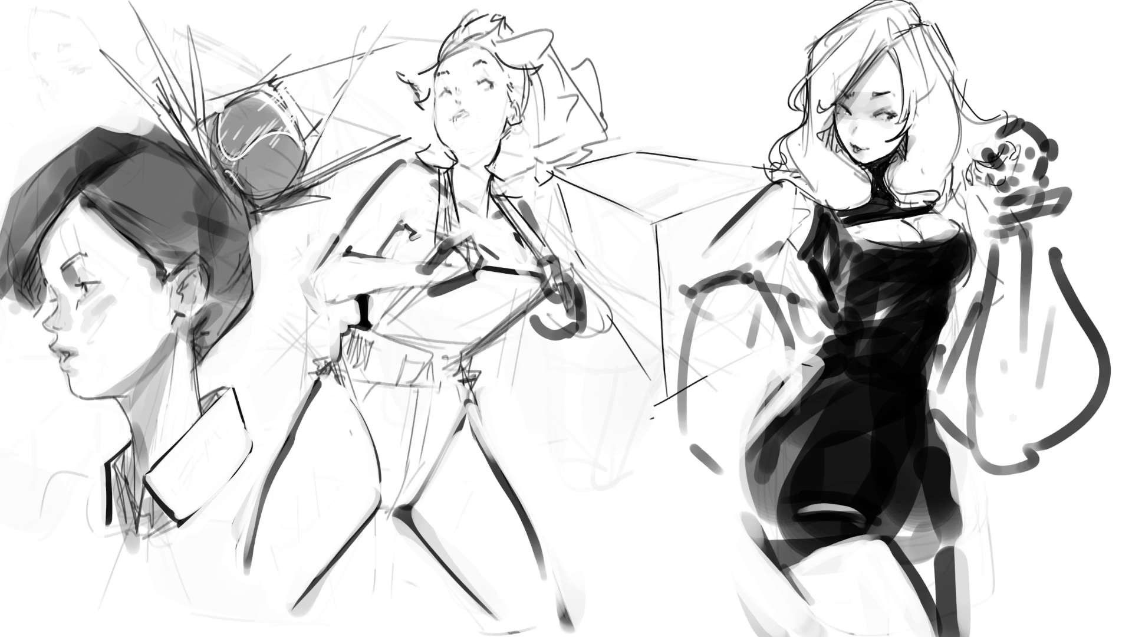
mouse_move(432, 121)
left_mouse_down()
mouse_move(414, 149)
mouse_move(431, 162)
left_mouse_up()
mouse_move(497, 135)
left_mouse_down()
mouse_move(504, 171)
mouse_move(521, 176)
left_mouse_up()
mouse_move(535, 143)
left_mouse_down()
mouse_move(523, 164)
mouse_move(536, 157)
left_mouse_up()
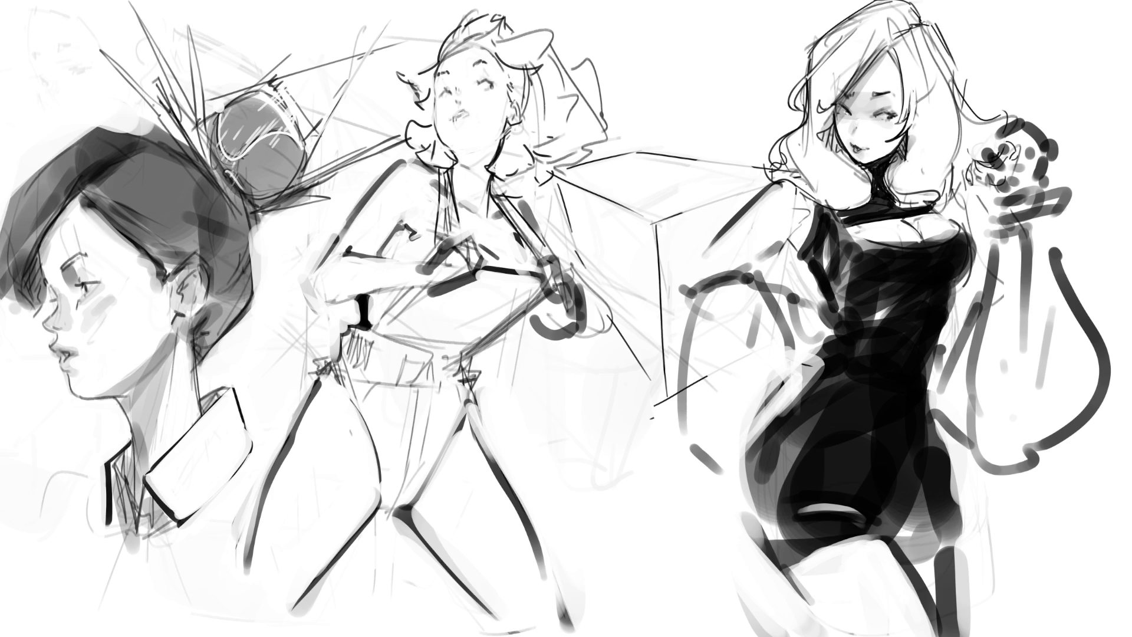
- Redraw the middle woman's mouth as a smaller shape, adding marks beside her cheek
left_click_drag(452, 115, 465, 118)
left_click_drag(502, 101, 510, 111)
left_click_drag(445, 109, 474, 114)
mouse_move(451, 121)
left_mouse_down()
mouse_move(469, 112)
mouse_move(461, 118)
left_mouse_up()
left_click_drag(457, 119, 467, 115)
left_click_drag(465, 114, 454, 122)
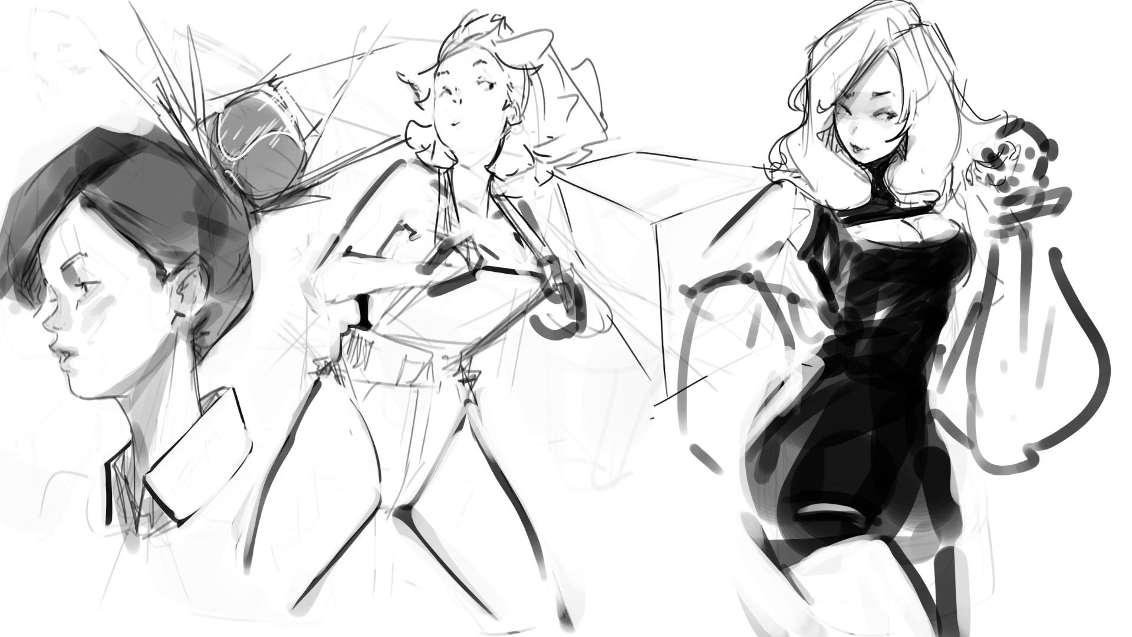
- Darken the middle girl's jaw line and redraw her collar and chest lines
left_click_drag(504, 134, 490, 160)
key("ctrl+z")
left_click_drag(490, 172, 486, 209)
mouse_move(454, 168)
left_mouse_down()
mouse_move(451, 189)
mouse_move(477, 221)
mouse_move(500, 217)
mouse_move(482, 243)
left_mouse_up()
left_click_drag(506, 193, 534, 221)
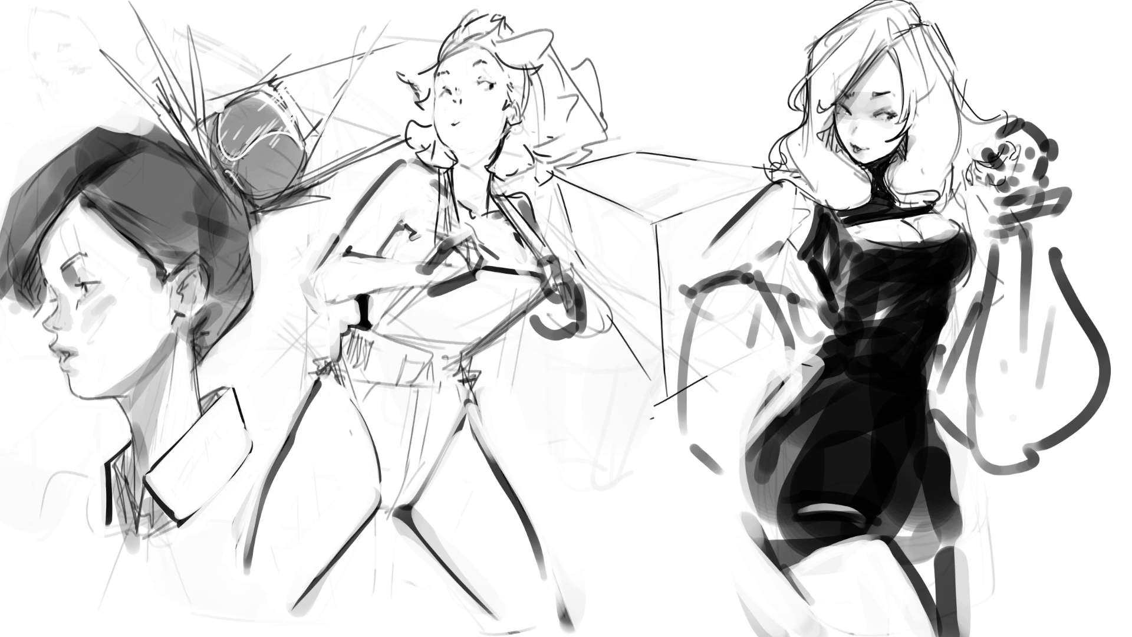
- Outline the thighs, inner legs and both legs down to the feet
left_click_drag(326, 372, 306, 399)
left_click_drag(226, 536, 255, 579)
mouse_move(385, 491)
left_mouse_down()
mouse_move(324, 617)
mouse_move(281, 611)
left_mouse_up()
left_click_drag(231, 568, 304, 620)
mouse_move(365, 528)
left_mouse_down()
mouse_move(408, 535)
mouse_move(468, 619)
mouse_move(514, 634)
left_mouse_up()
mouse_move(475, 398)
left_mouse_down()
mouse_move(573, 587)
mouse_move(569, 627)
left_mouse_up()
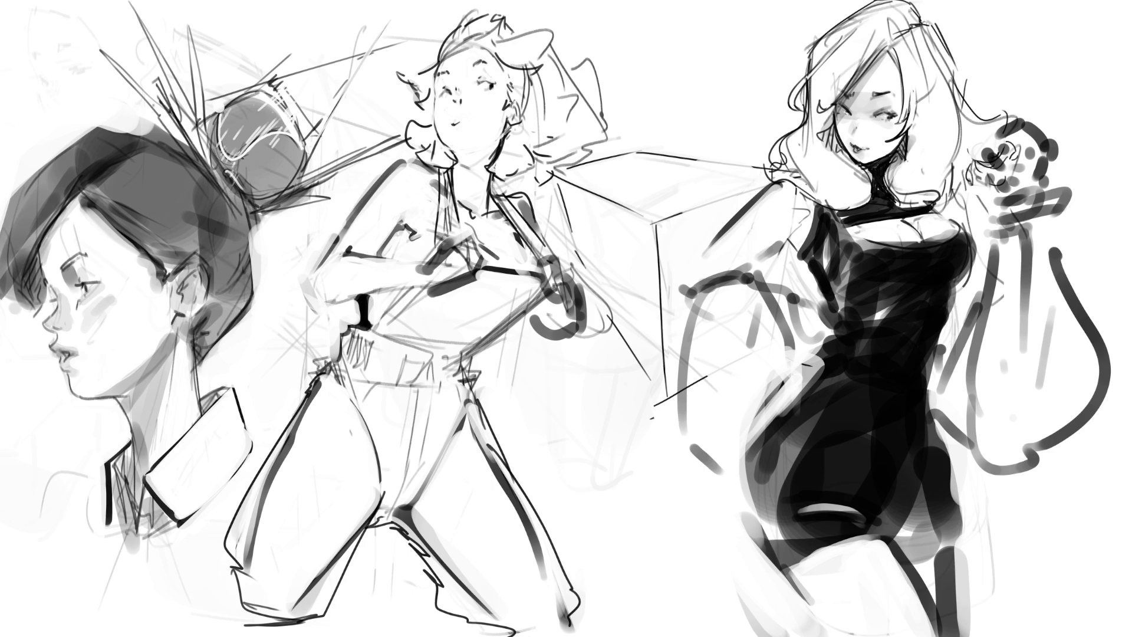
- Erase the excess grey shading along the right leg and between the legs
mouse_move(466, 404)
left_mouse_down()
mouse_move(446, 466)
mouse_move(487, 466)
mouse_move(543, 578)
left_mouse_up()
left_click_drag(491, 464, 546, 574)
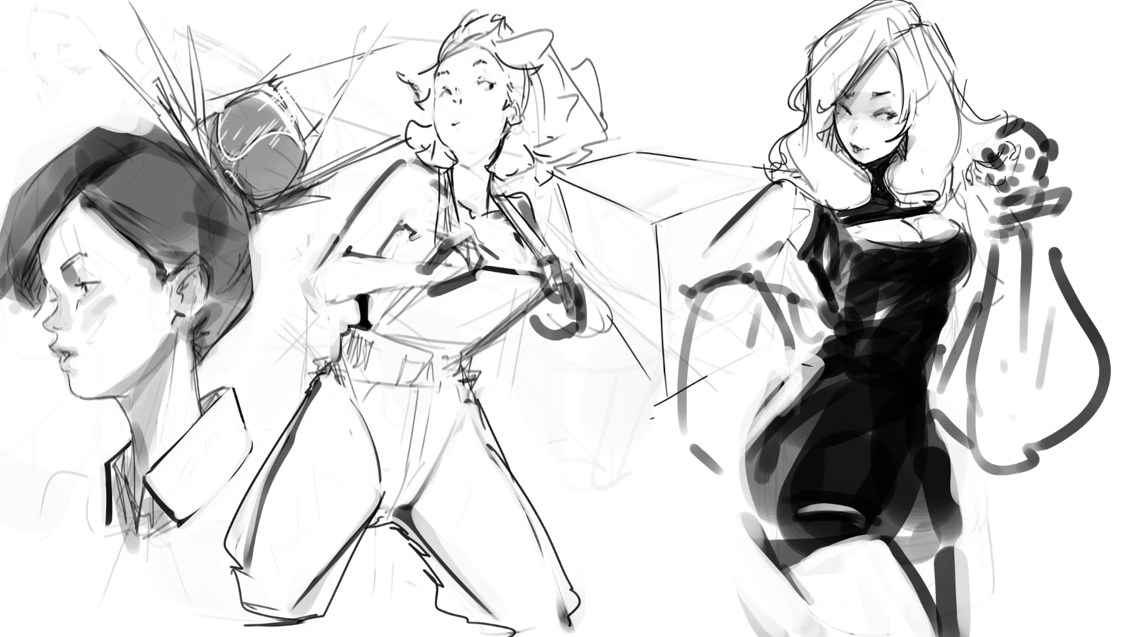
mouse_move(413, 500)
left_mouse_down()
mouse_move(405, 517)
mouse_move(451, 568)
left_mouse_up()
mouse_move(418, 521)
left_mouse_down()
mouse_move(488, 607)
mouse_move(444, 589)
mouse_move(491, 613)
left_mouse_up()
left_click_drag(437, 555, 497, 620)
mouse_move(411, 503)
left_mouse_down()
mouse_move(407, 528)
mouse_move(436, 557)
left_mouse_up()
mouse_move(462, 423)
left_mouse_down()
mouse_move(408, 502)
mouse_move(447, 514)
left_mouse_up()
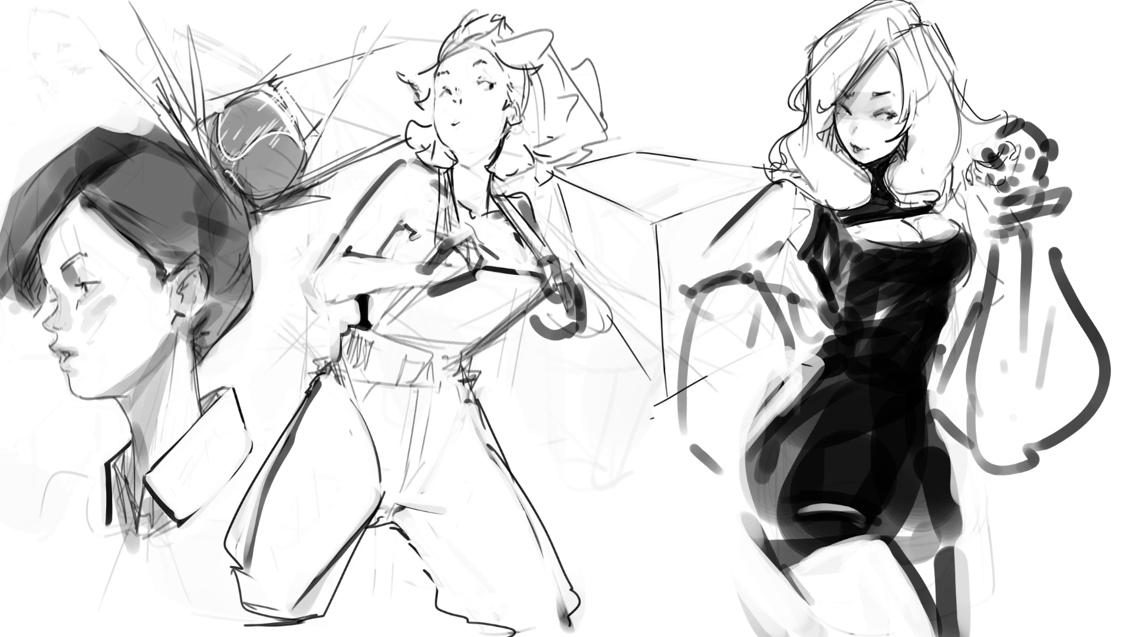
- Retrace the crotch and inner left leg and add light grey shading along the inner legs
mouse_move(351, 521)
left_mouse_down()
mouse_move(446, 511)
mouse_move(428, 509)
mouse_move(352, 402)
mouse_move(384, 500)
left_mouse_up()
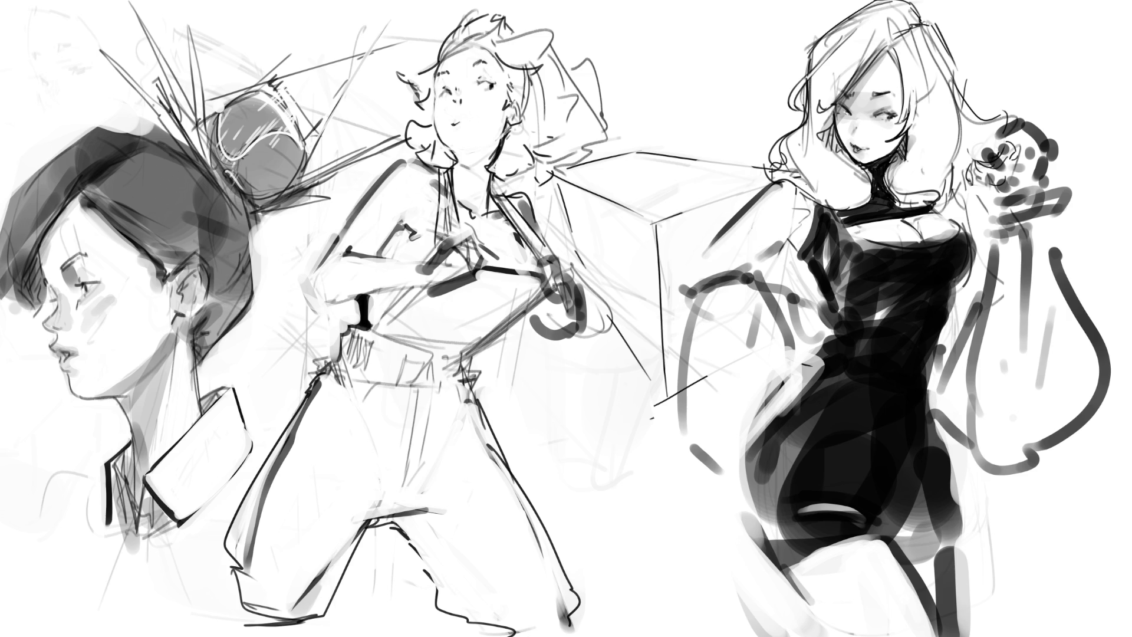
mouse_move(371, 520)
left_mouse_down()
mouse_move(339, 609)
mouse_move(305, 625)
left_mouse_up()
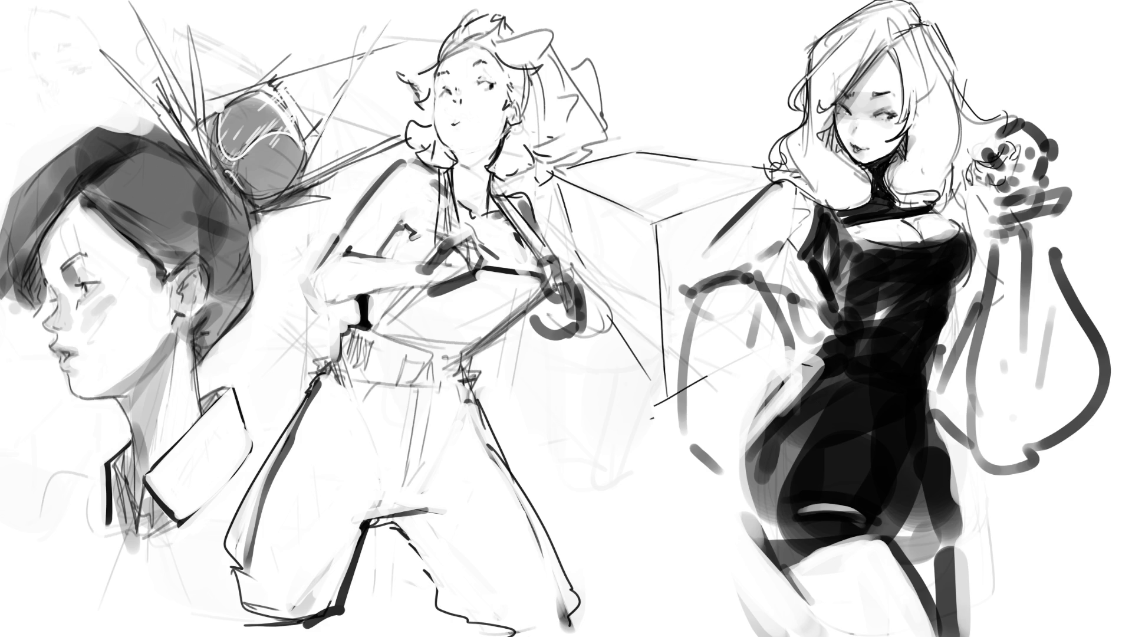
left_click_drag(309, 402, 250, 528)
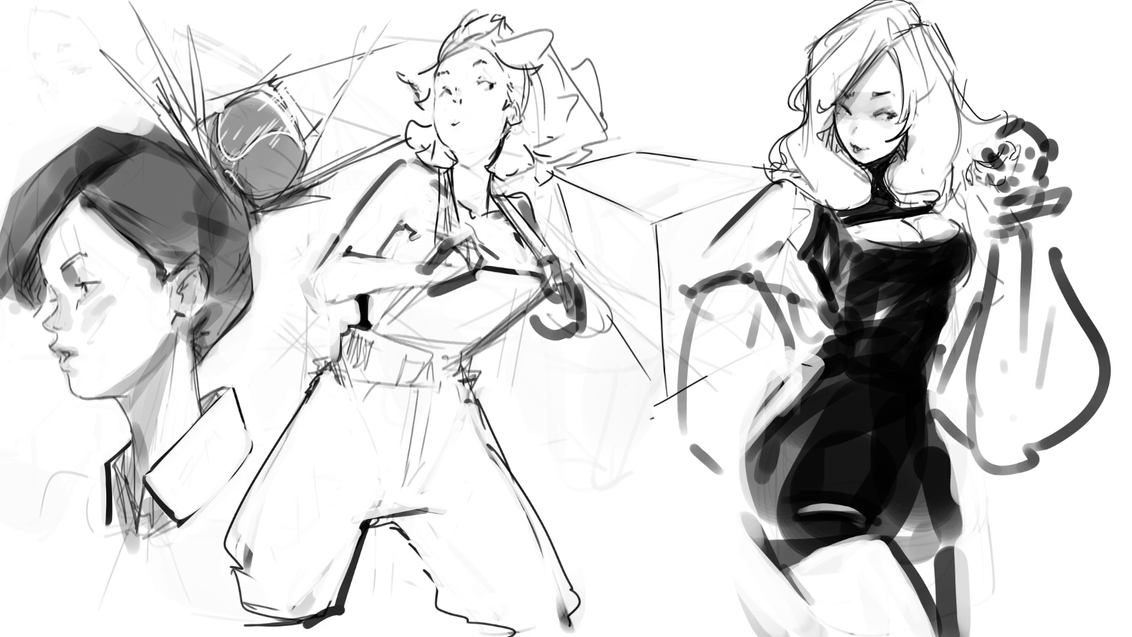
left_click_drag(366, 522, 422, 507)
key("ctrl+z")
mouse_move(407, 522)
left_mouse_down()
mouse_move(454, 607)
mouse_move(436, 572)
mouse_move(531, 625)
mouse_move(572, 631)
left_mouse_up()
mouse_move(371, 515)
left_mouse_down()
mouse_move(330, 601)
mouse_move(436, 510)
left_mouse_up()
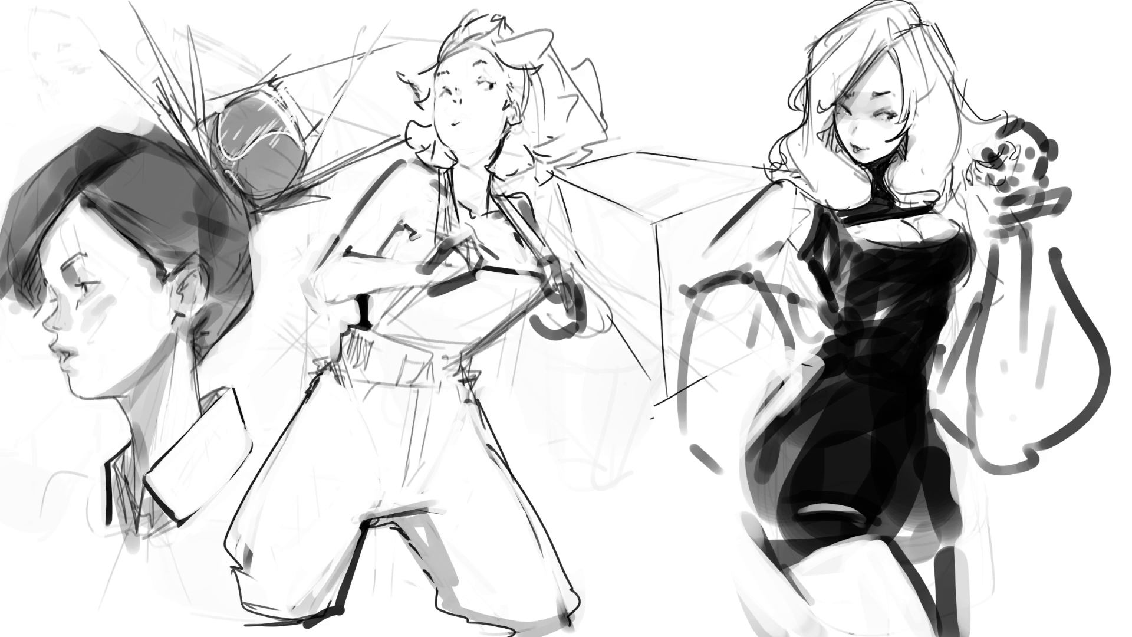
- Paint grey shading over the hip, belt, torso and trousers
mouse_move(367, 516)
left_mouse_down()
mouse_move(355, 525)
mouse_move(440, 487)
left_mouse_up()
left_click_drag(454, 387, 475, 434)
mouse_move(359, 389)
left_mouse_down()
mouse_move(431, 375)
mouse_move(461, 398)
left_mouse_up()
left_click_drag(371, 344, 453, 331)
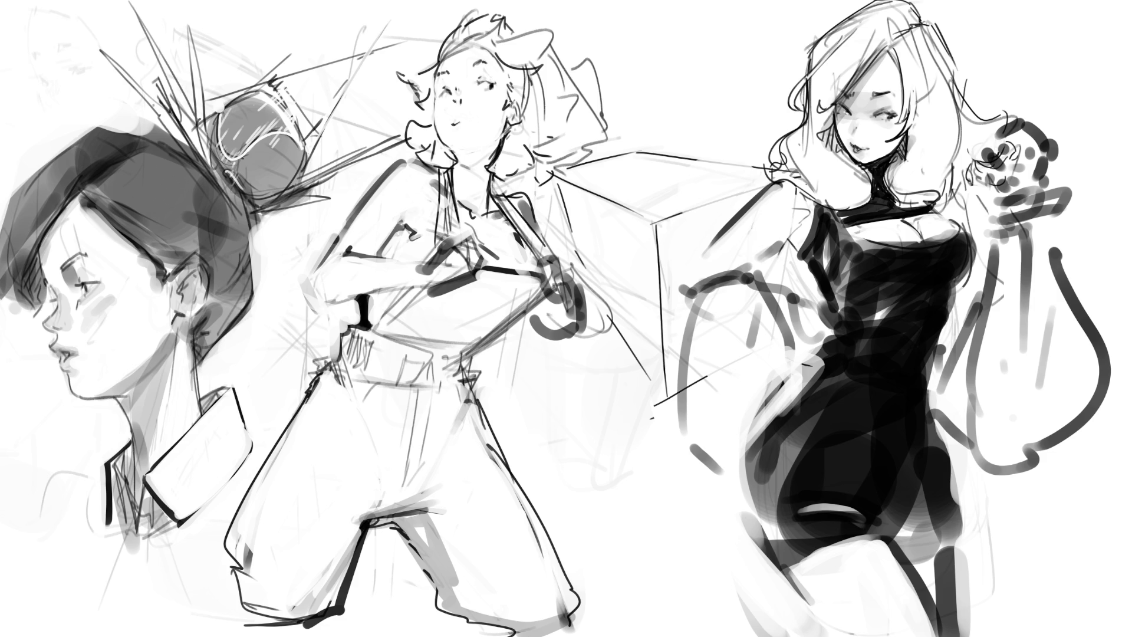
left_click_drag(537, 268, 372, 354)
mouse_move(448, 366)
left_mouse_down()
mouse_move(378, 407)
mouse_move(436, 430)
left_mouse_up()
left_click_drag(466, 395, 395, 489)
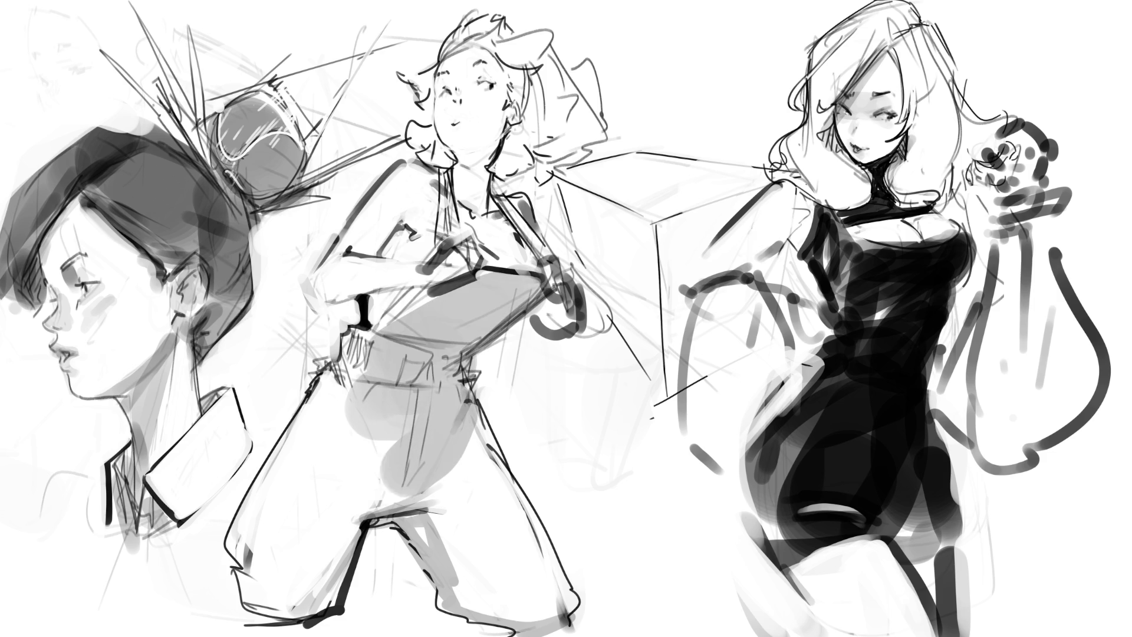
left_click_drag(413, 436, 348, 513)
left_click_drag(336, 412, 277, 589)
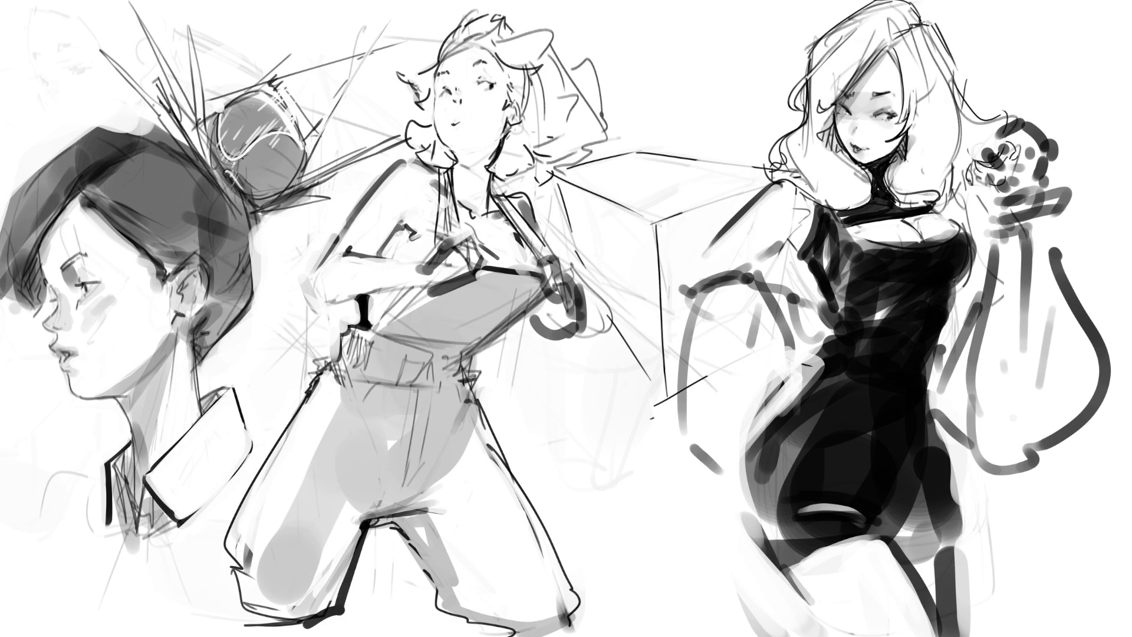
- Remove the grey shading from the trousers
key("Delete")
left_click_drag(466, 295, 502, 336)
left_click_drag(449, 265, 501, 312)
left_click_drag(472, 277, 383, 383)
left_click_drag(454, 383, 389, 454)
key("ctrl+z")
key("ctrl+z")
key("ctrl+z")
- Lay one broad grey tone, shade the inner leg, and outline a pocket on the hip
mouse_move(501, 272)
left_mouse_down()
mouse_move(424, 312)
mouse_move(413, 483)
mouse_move(466, 354)
mouse_move(519, 283)
left_mouse_up()
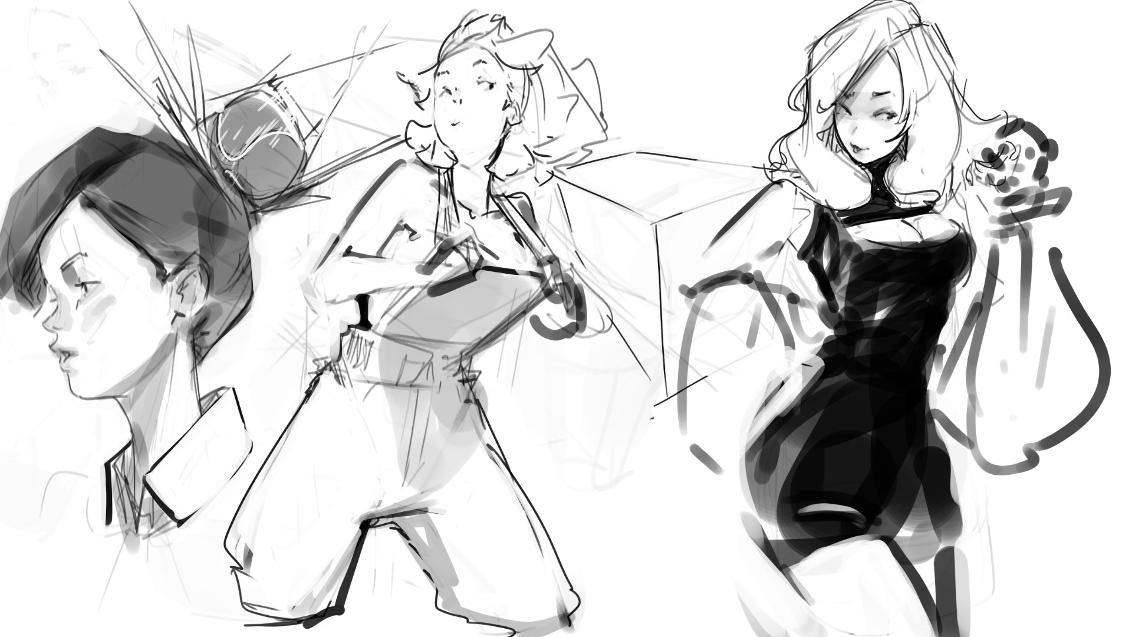
left_click_drag(408, 516, 480, 618)
mouse_move(380, 385)
left_mouse_down()
mouse_move(363, 413)
mouse_move(328, 401)
mouse_move(307, 422)
mouse_move(357, 404)
mouse_move(325, 403)
mouse_move(374, 404)
left_mouse_up()
mouse_move(377, 375)
left_mouse_down()
mouse_move(360, 405)
mouse_move(378, 364)
mouse_move(291, 443)
mouse_move(229, 560)
left_mouse_up()
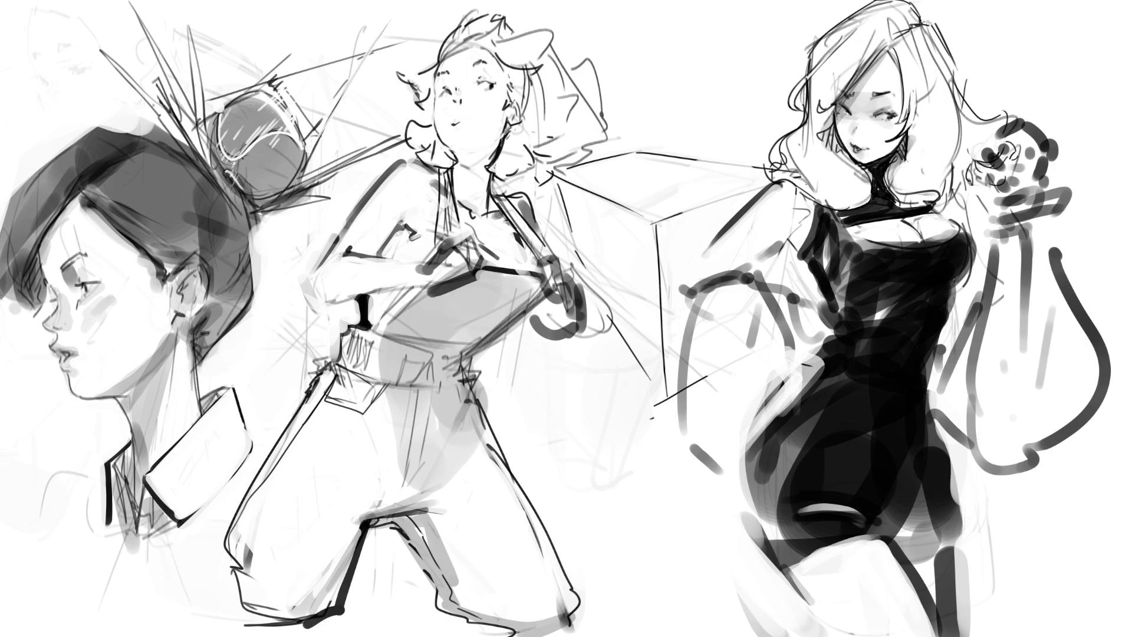
- Redraw a fold line on the trouser leg and add a small mark on the nose
mouse_move(340, 434)
left_mouse_down()
mouse_move(363, 491)
mouse_move(374, 486)
left_mouse_up()
key("ctrl+z")
key("ctrl+z")
left_click_drag(349, 448, 371, 497)
left_click_drag(449, 95, 454, 105)
- Draw an open 'o' mouth and define the upper lip
key("ctrl+z")
left_click_drag(457, 110, 458, 122)
key("ctrl+z")
left_click_drag(457, 116, 466, 121)
left_click_drag(450, 115, 465, 113)
left_click_drag(457, 111, 454, 124)
key("ctrl+z")
left_click_drag(447, 117, 472, 117)
- Refine the lower lip and small mouth marks, undoing unwanted strokes
key("ctrl+z")
left_click_drag(452, 118, 458, 118)
left_click_drag(454, 122, 472, 120)
key("ctrl+z")
left_click_drag(452, 123, 473, 122)
key("ctrl+z")
left_click_drag(453, 120, 467, 121)
- Add strokes under the chin, along the neck, by the ear, and at the forehead and hairline
key("ctrl+z")
key("ctrl+z")
key("ctrl+z")
left_click_drag(462, 144, 474, 148)
left_click_drag(508, 112, 493, 145)
key("ctrl+z")
key("ctrl+z")
left_click_drag(517, 100, 518, 114)
left_click_drag(444, 61, 475, 46)
mouse_move(435, 59)
left_mouse_down()
mouse_move(481, 1)
mouse_move(519, 19)
left_mouse_up()
key("ctrl+z")
key("ctrl+z")
key("ctrl+z")
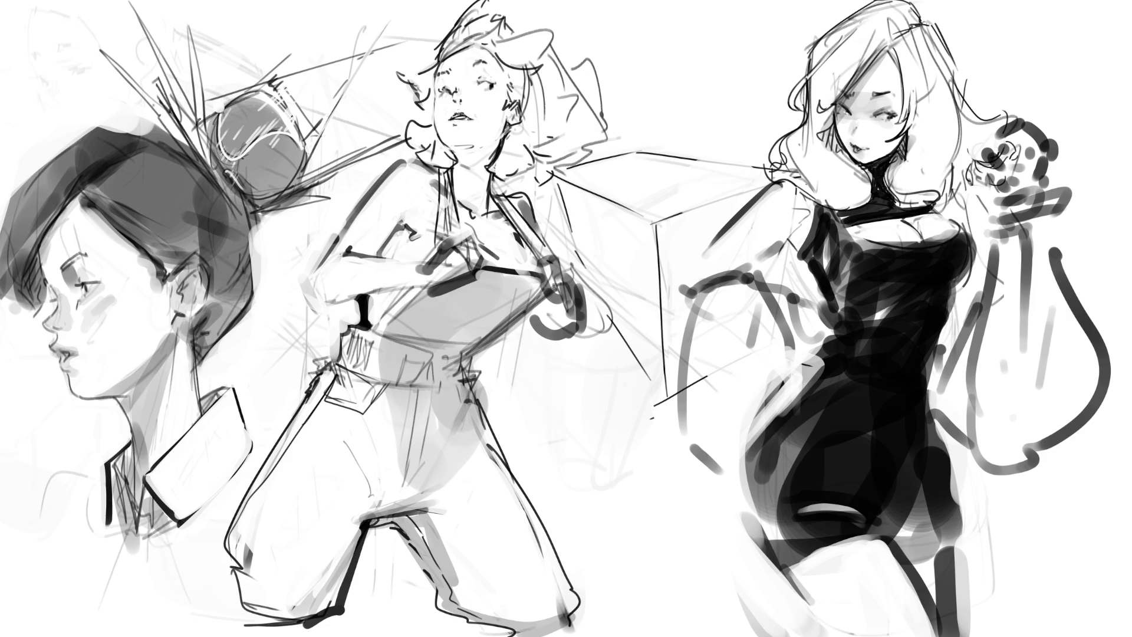
- Shade the middle girl's chest and arm in darker grey
mouse_move(370, 253)
left_mouse_down()
mouse_move(417, 203)
mouse_move(426, 211)
left_mouse_up()
key("ctrl+z")
left_click_drag(420, 217, 366, 286)
key("ctrl+z")
left_click_drag(418, 229, 362, 344)
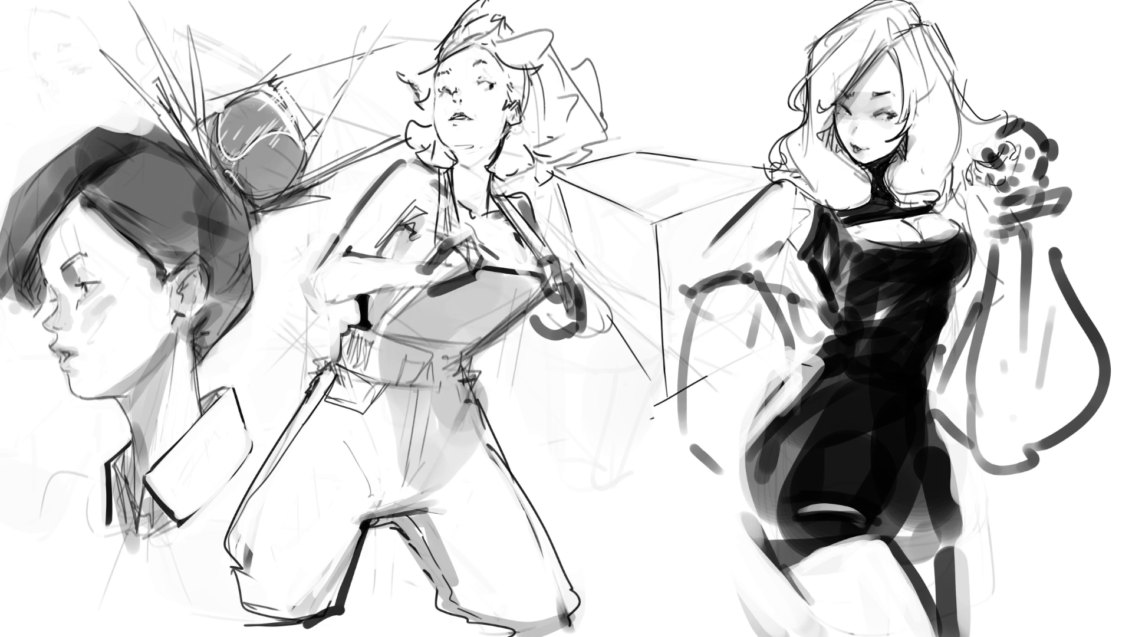
left_click_drag(406, 230, 384, 262)
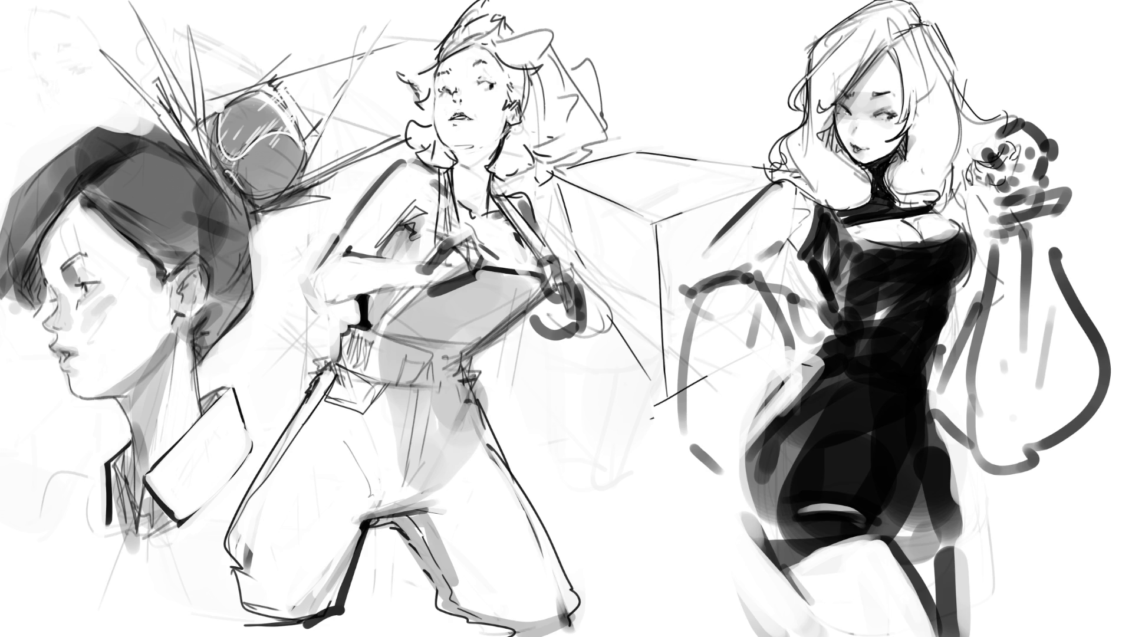
- Shade the neck, upper chest and left arm grey
mouse_move(454, 176)
left_mouse_down()
mouse_move(477, 168)
mouse_move(457, 197)
mouse_move(465, 207)
left_mouse_up()
mouse_move(479, 148)
left_mouse_down()
mouse_move(466, 159)
mouse_move(482, 157)
left_mouse_up()
key("ctrl+z")
key("ctrl+z")
key("ctrl+z")
key("ctrl+z")
key("ctrl+z")
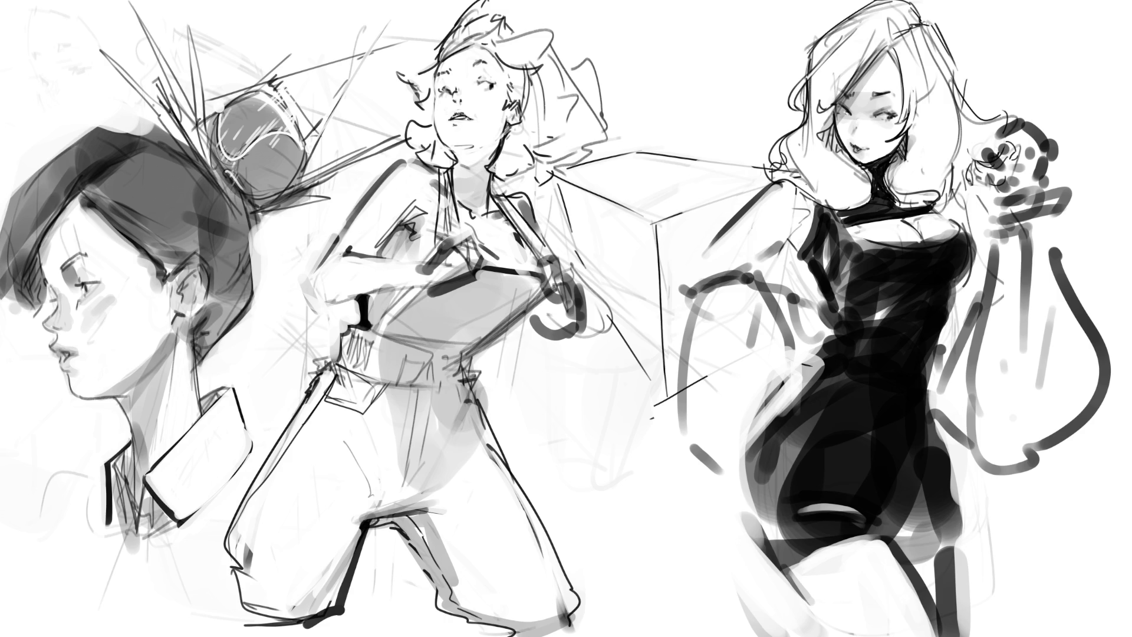
left_click_drag(412, 223, 385, 260)
left_click_drag(481, 148, 457, 160)
left_click_drag(499, 140, 467, 172)
mouse_move(475, 162)
left_mouse_down()
mouse_move(456, 184)
mouse_move(471, 184)
left_mouse_up()
mouse_move(485, 180)
left_mouse_down()
mouse_move(450, 201)
mouse_move(448, 190)
mouse_move(479, 211)
left_mouse_up()
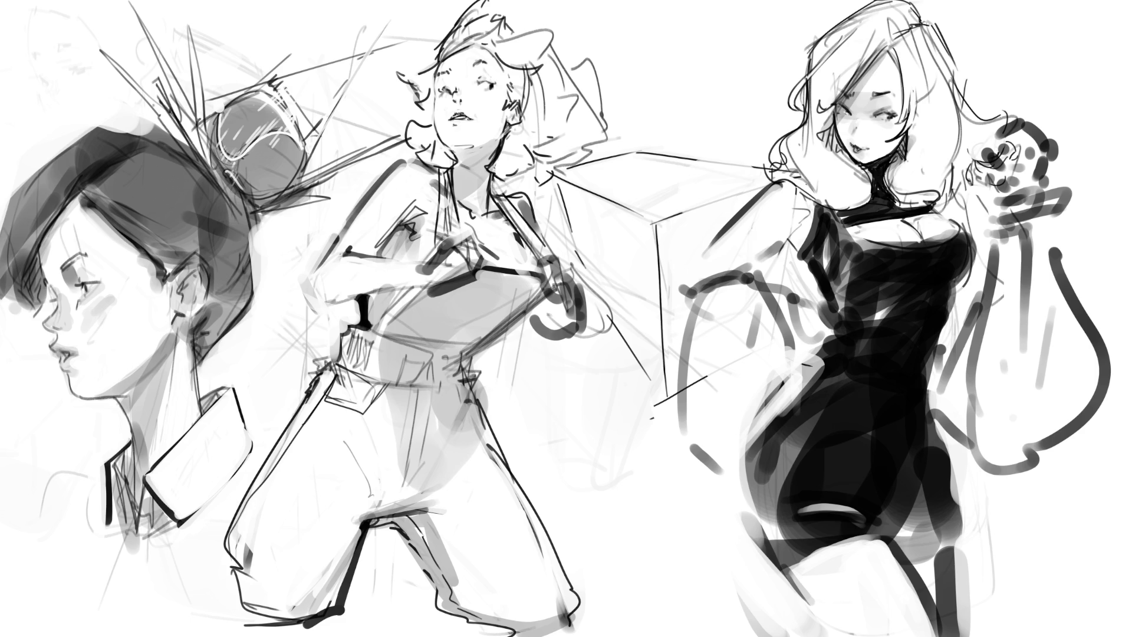
- Darken and touch up the chest strap, then zoom out to the whole canvas
left_click_drag(508, 227, 534, 259)
mouse_move(534, 194)
left_mouse_down()
mouse_move(508, 223)
mouse_move(509, 211)
mouse_move(513, 225)
mouse_move(516, 212)
left_mouse_up()
left_click_drag(538, 210, 523, 230)
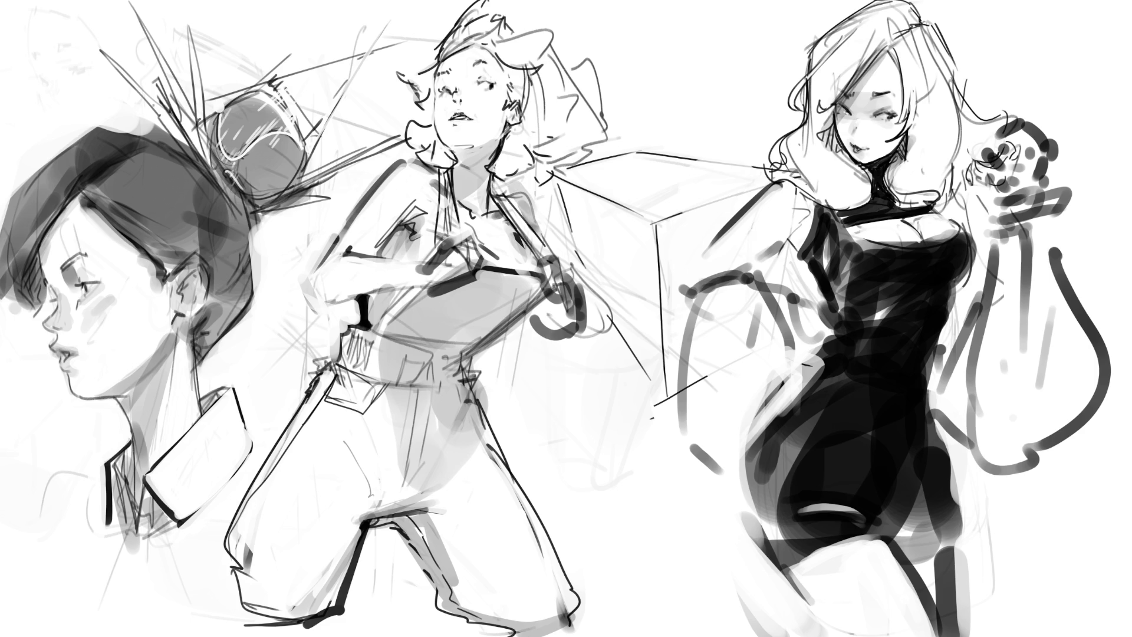
key("ctrl+minus")
key("ctrl+minus")
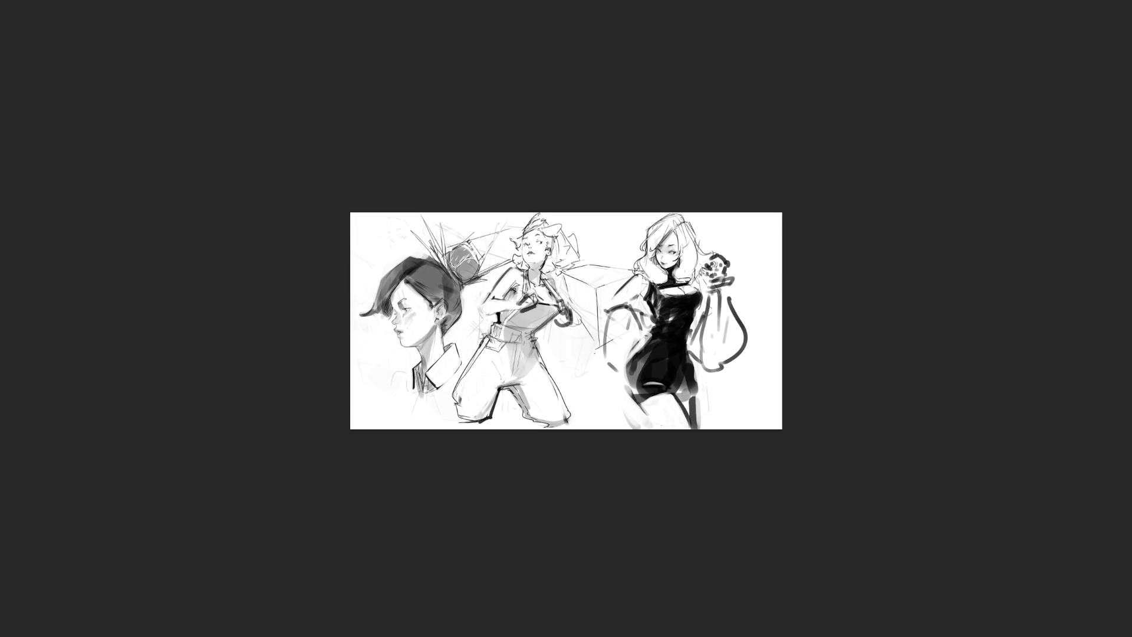
- Select the middle figure and free-transform it, shifting right and down with a slight counter-clockwise rotation
mouse_move(592, 428)
left_mouse_down()
mouse_move(583, 366)
mouse_move(563, 338)
left_mouse_up()
left_click_drag(575, 299, 578, 320)
mouse_move(488, 294)
left_mouse_down()
mouse_move(470, 306)
mouse_move(463, 372)
mouse_move(424, 429)
mouse_move(599, 429)
left_mouse_up()
key("ctrl+t")
left_click_drag(514, 430, 531, 434)
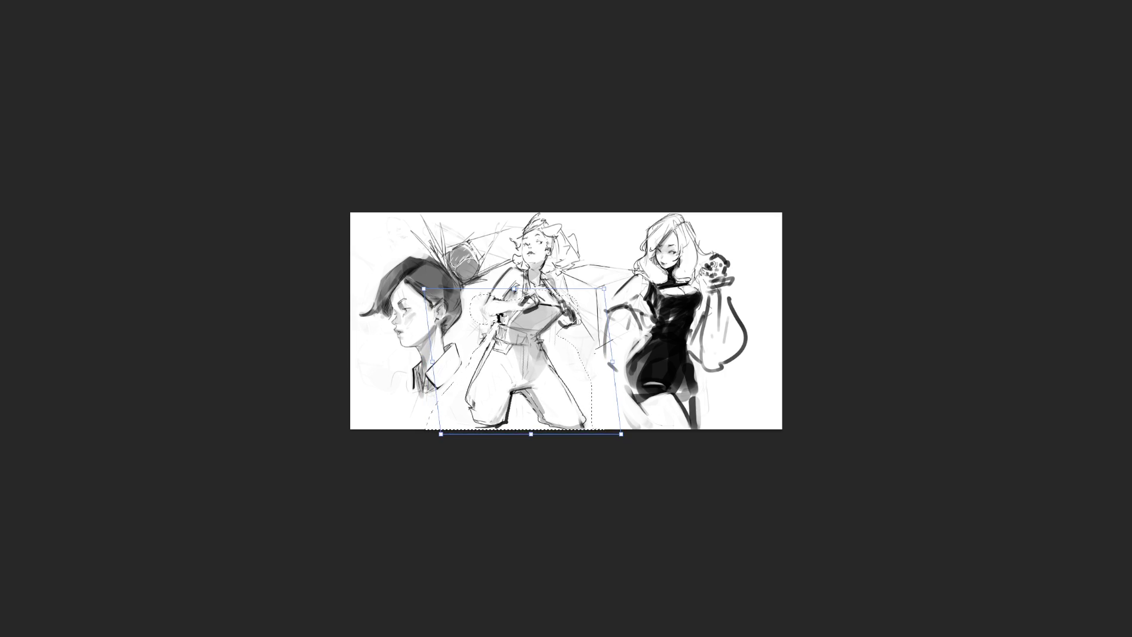
left_click_drag(603, 289, 600, 285)
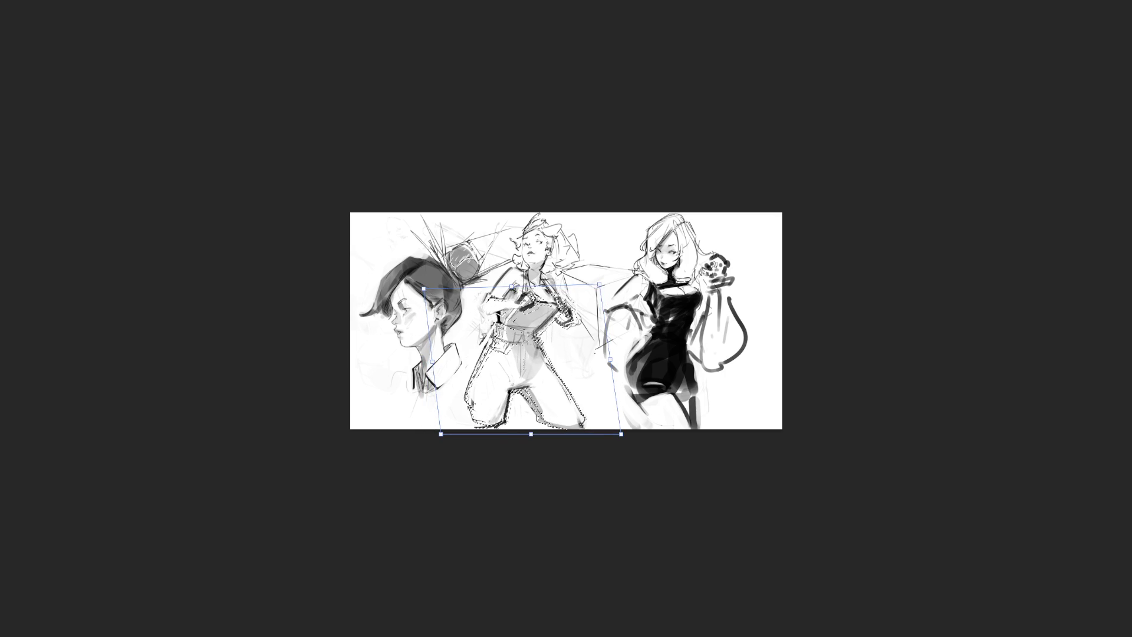
left_click_drag(522, 359, 532, 365)
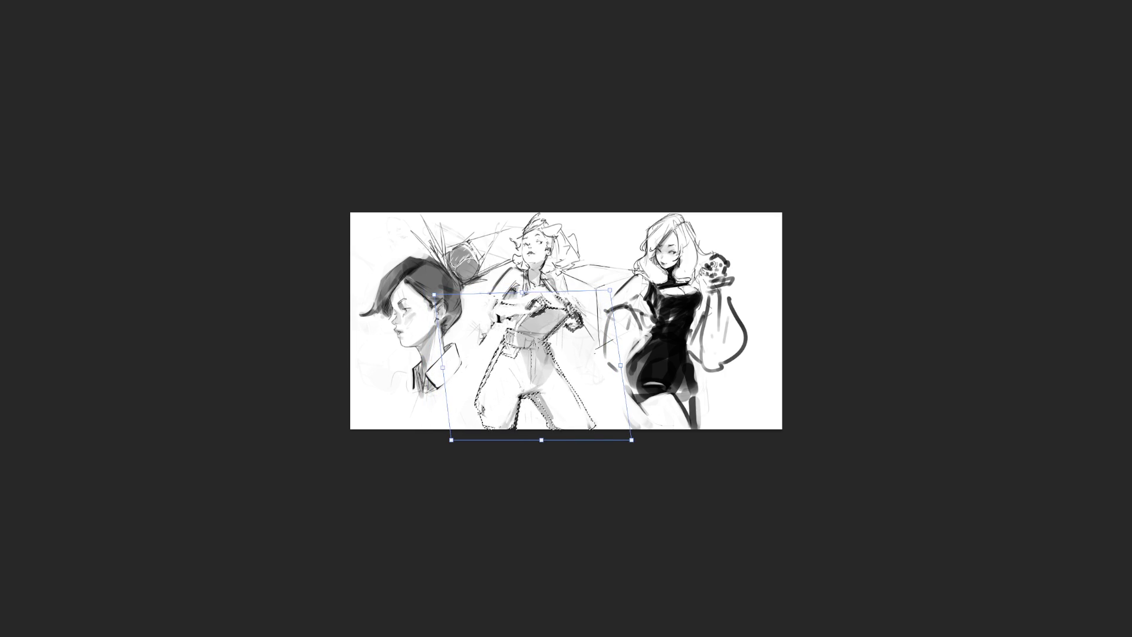
left_click_drag(643, 450, 646, 442)
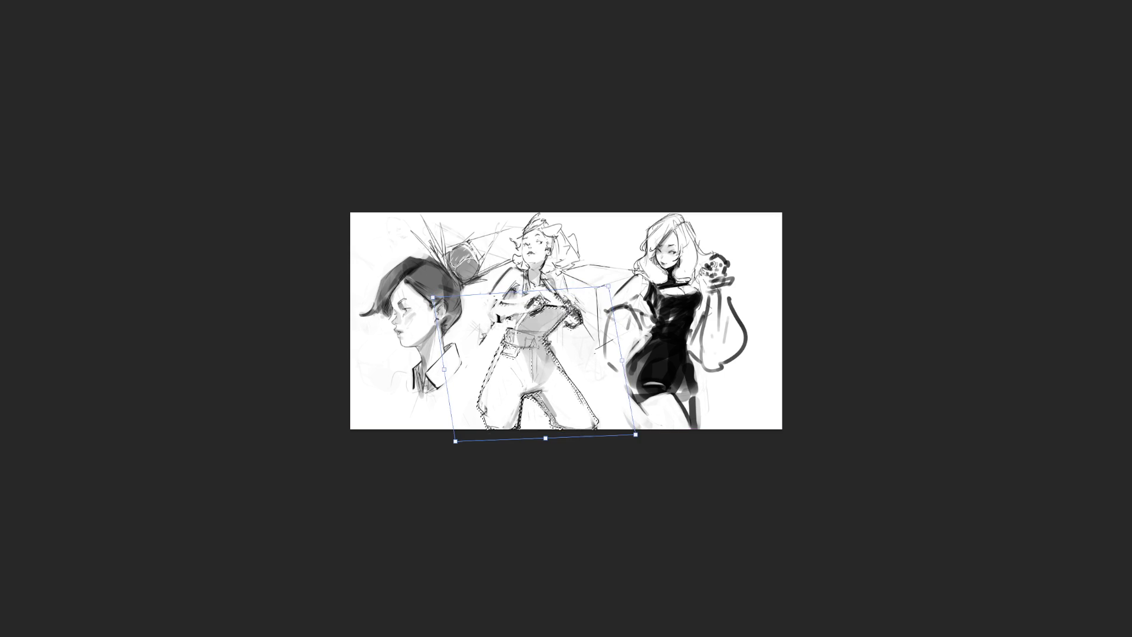
key("Return")
key("ctrl+d")
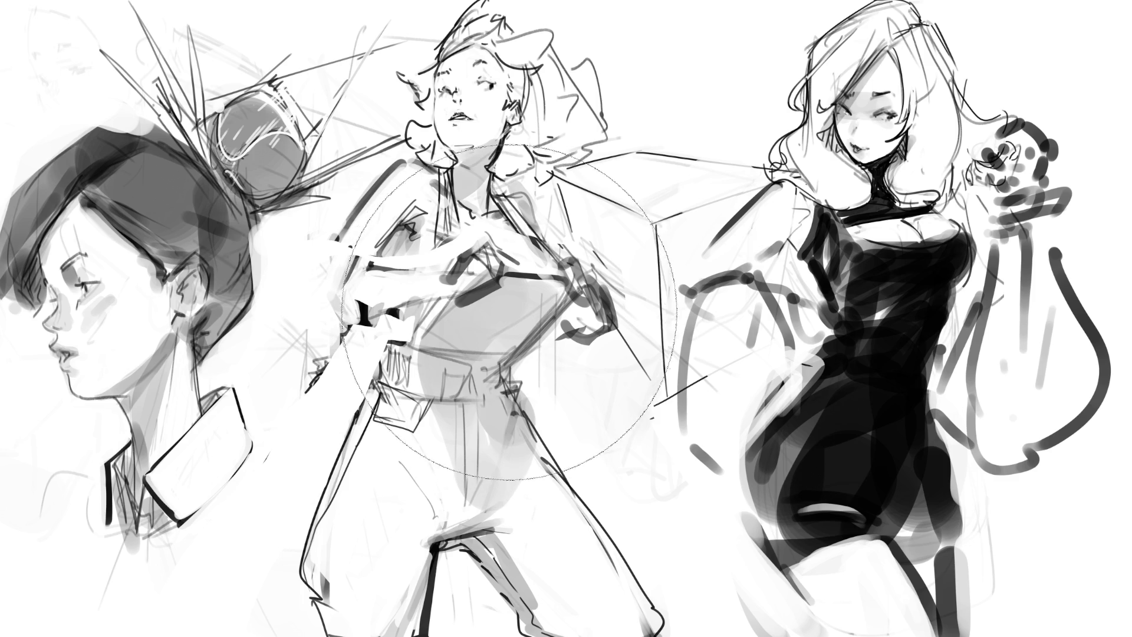
- Erase grey tones around the arms and sketch the left shoulder and upper arm lines
mouse_move(384, 201)
left_mouse_down()
mouse_move(366, 389)
mouse_move(472, 236)
mouse_move(517, 286)
mouse_move(448, 277)
mouse_move(519, 330)
mouse_move(566, 307)
left_mouse_up()
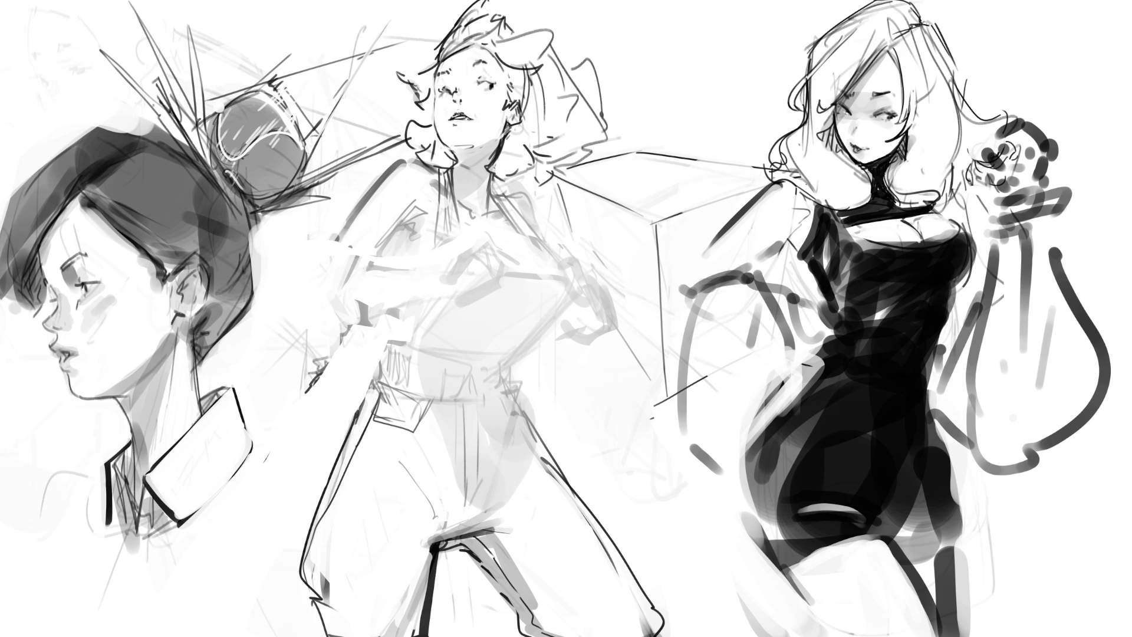
left_click_drag(405, 157, 371, 229)
left_click_drag(397, 179, 374, 250)
key("ctrl+z")
- Draw the open jacket's edges down the torso and lines on the lower torso and hip
left_click_drag(391, 169, 410, 281)
left_click_drag(383, 188, 475, 420)
mouse_move(424, 170)
left_mouse_down()
mouse_move(505, 485)
mouse_move(523, 481)
left_mouse_up()
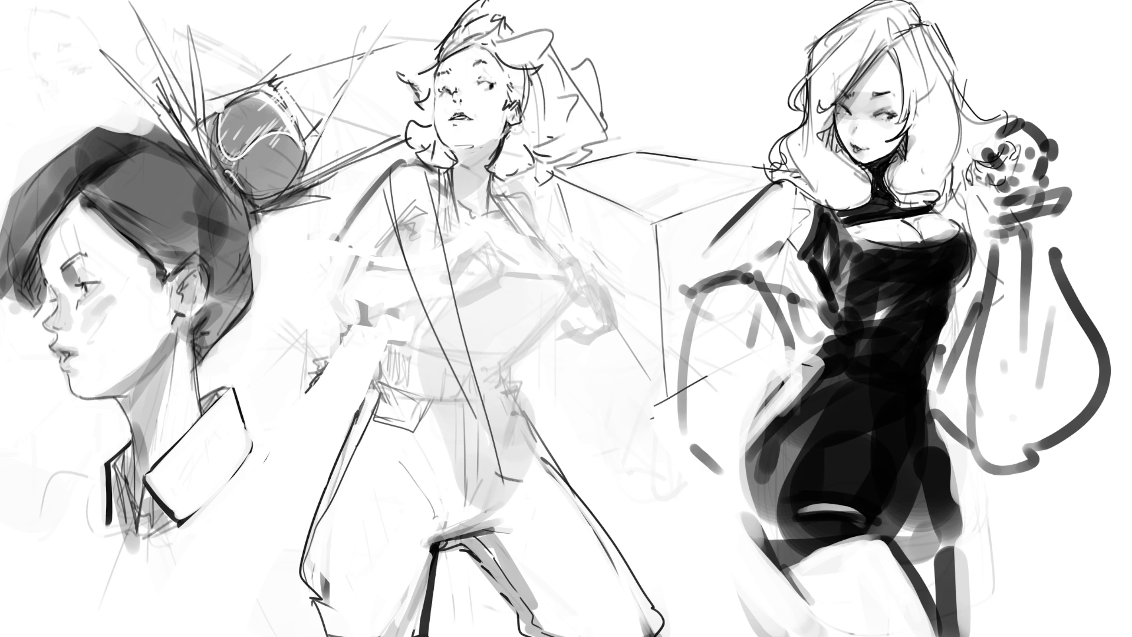
mouse_move(409, 336)
left_mouse_down()
mouse_move(495, 463)
mouse_move(488, 450)
left_mouse_up()
left_click_drag(427, 363, 549, 470)
left_click_drag(526, 466, 607, 462)
left_click_drag(565, 322, 602, 460)
mouse_move(524, 179)
left_mouse_down()
mouse_move(608, 447)
mouse_move(560, 472)
left_mouse_up()
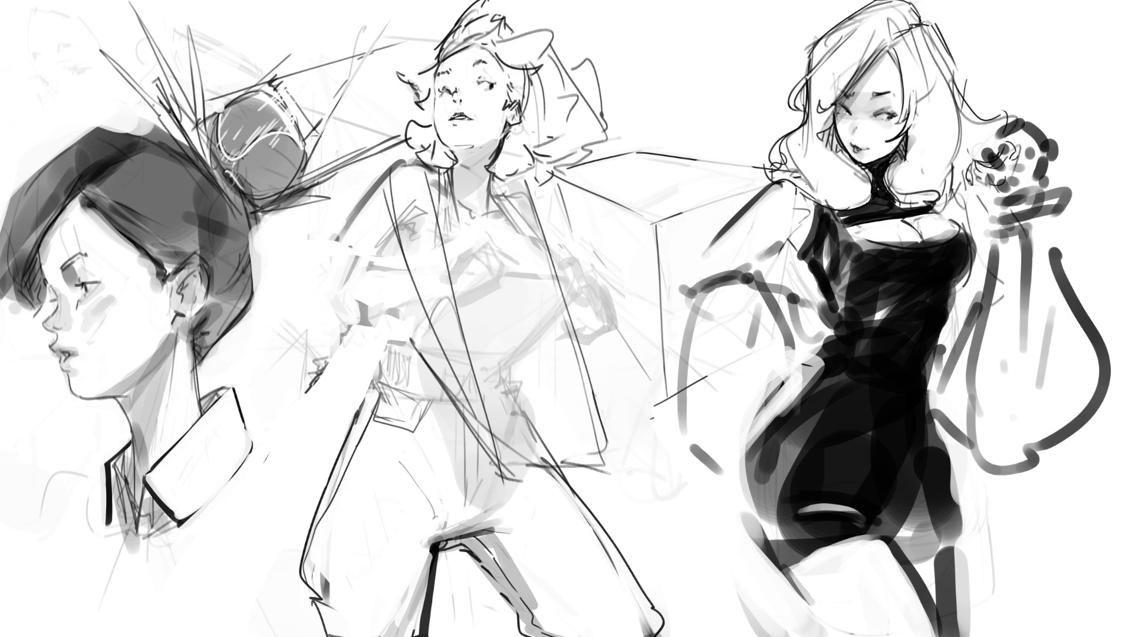
- Mark the waist and jacket hem, and sketch the collar toward the right shoulder
mouse_move(480, 374)
left_mouse_down()
mouse_move(513, 357)
mouse_move(605, 452)
left_mouse_up()
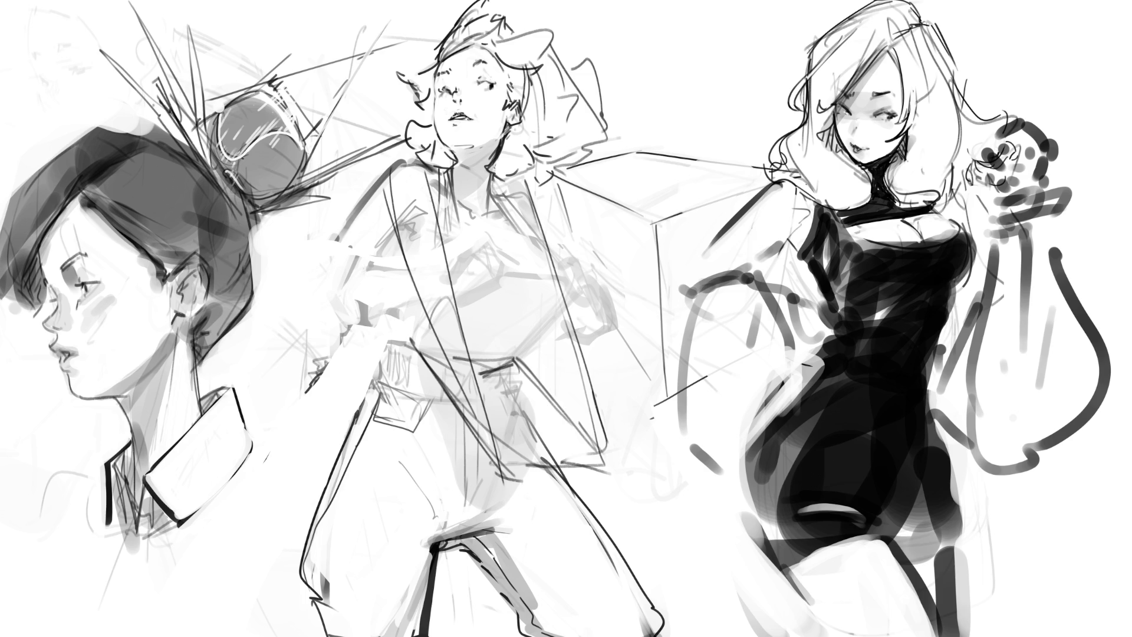
mouse_move(524, 361)
left_mouse_down()
mouse_move(567, 383)
mouse_move(619, 439)
mouse_move(470, 449)
left_mouse_up()
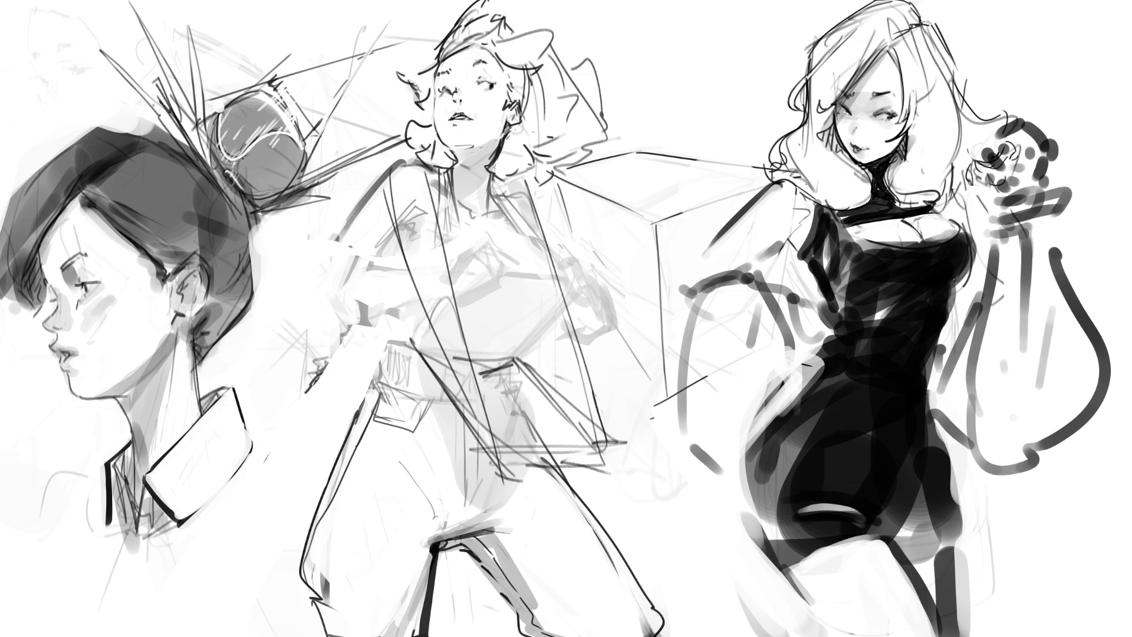
left_click_drag(432, 177, 560, 155)
left_click_drag(554, 195, 610, 140)
left_click_drag(451, 191, 527, 183)
mouse_move(449, 184)
left_mouse_down()
mouse_move(540, 178)
mouse_move(615, 225)
mouse_move(621, 254)
left_mouse_up()
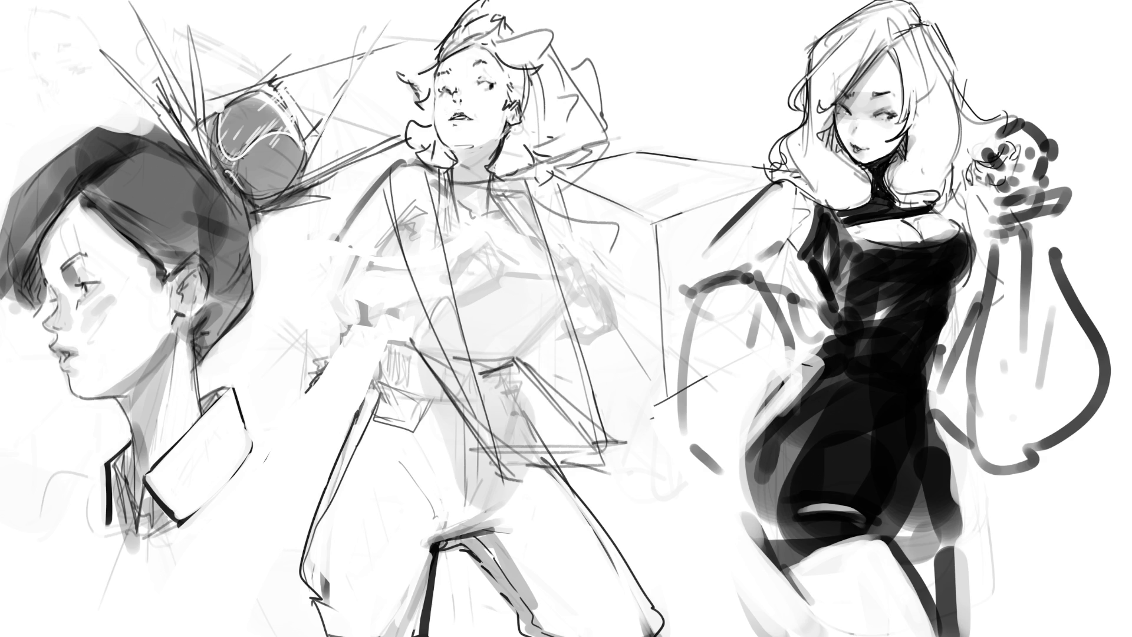
- Redraw the chest lines of the top
left_click_drag(394, 269, 532, 250)
key("ctrl+z")
mouse_move(394, 253)
left_mouse_down()
mouse_move(395, 339)
mouse_move(411, 298)
mouse_move(490, 232)
mouse_move(556, 267)
mouse_move(542, 315)
mouse_move(502, 366)
left_mouse_up()
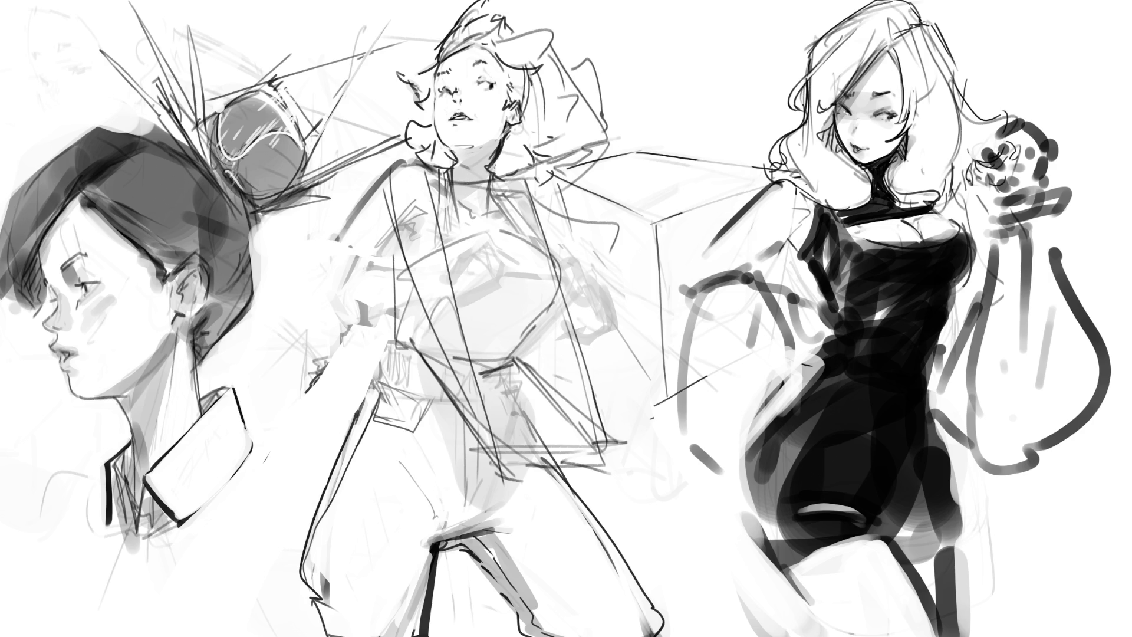
- Sketch horizontal construction lines across the torso, redrawing the last few
left_click_drag(389, 287, 568, 277)
left_click_drag(420, 277, 555, 298)
left_click_drag(386, 312, 526, 330)
left_click_drag(398, 338, 505, 348)
key("ctrl+z")
key("ctrl+z")
mouse_move(406, 310)
left_mouse_down()
mouse_move(501, 297)
mouse_move(516, 325)
left_mouse_up()
left_click_drag(454, 324, 533, 335)
left_click_drag(405, 334, 525, 349)
left_click_drag(401, 278, 509, 239)
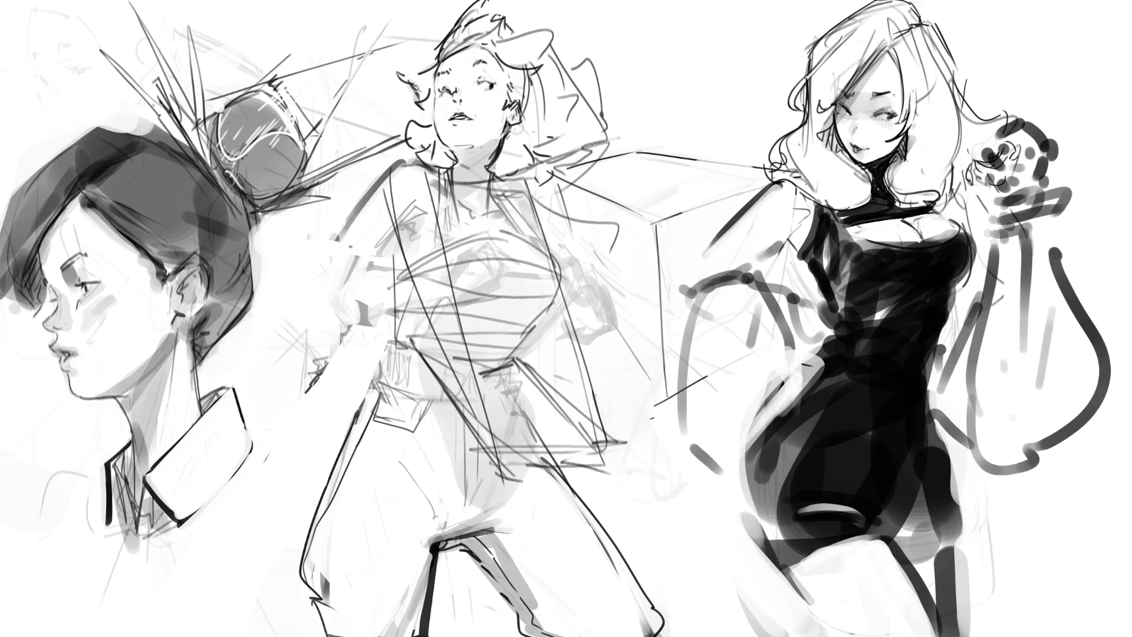
- Erase the chest and waist scribbles and draw a dark torso outline
mouse_move(401, 277)
left_mouse_down()
mouse_move(507, 238)
mouse_move(430, 274)
left_mouse_up()
left_click_drag(395, 348, 531, 312)
left_click_drag(389, 289, 563, 259)
mouse_move(507, 360)
left_mouse_down()
mouse_move(552, 306)
mouse_move(555, 256)
mouse_move(501, 257)
left_mouse_up()
left_click_drag(401, 260, 483, 345)
mouse_move(405, 234)
left_mouse_down()
mouse_move(397, 262)
mouse_move(502, 360)
mouse_move(528, 309)
mouse_move(516, 191)
left_mouse_up()
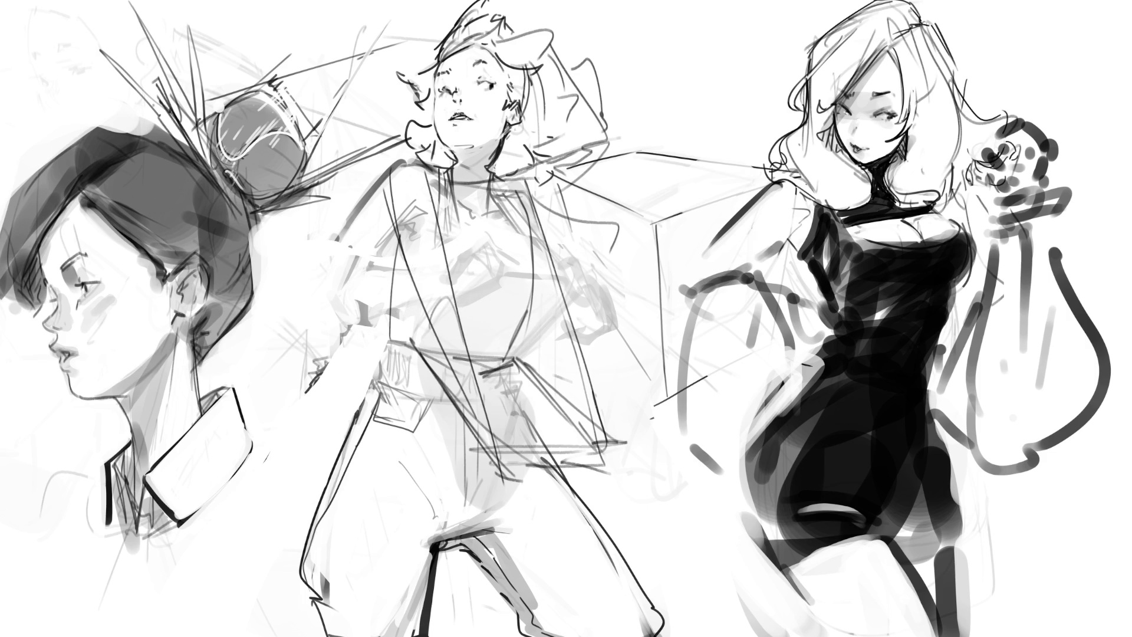
- Draw the belt across the hips and collar strokes around the neck and shoulders
mouse_move(490, 437)
left_mouse_down()
mouse_move(522, 455)
mouse_move(524, 479)
mouse_move(601, 436)
mouse_move(639, 442)
left_mouse_up()
mouse_move(639, 445)
left_mouse_down()
mouse_move(591, 457)
mouse_move(641, 452)
left_mouse_up()
left_click_drag(453, 188, 499, 184)
left_click_drag(497, 188, 629, 141)
left_click_drag(568, 171, 490, 188)
left_click_drag(438, 181, 468, 191)
left_click_drag(451, 189, 501, 207)
mouse_move(467, 200)
left_mouse_down()
mouse_move(504, 216)
mouse_move(469, 218)
left_mouse_up()
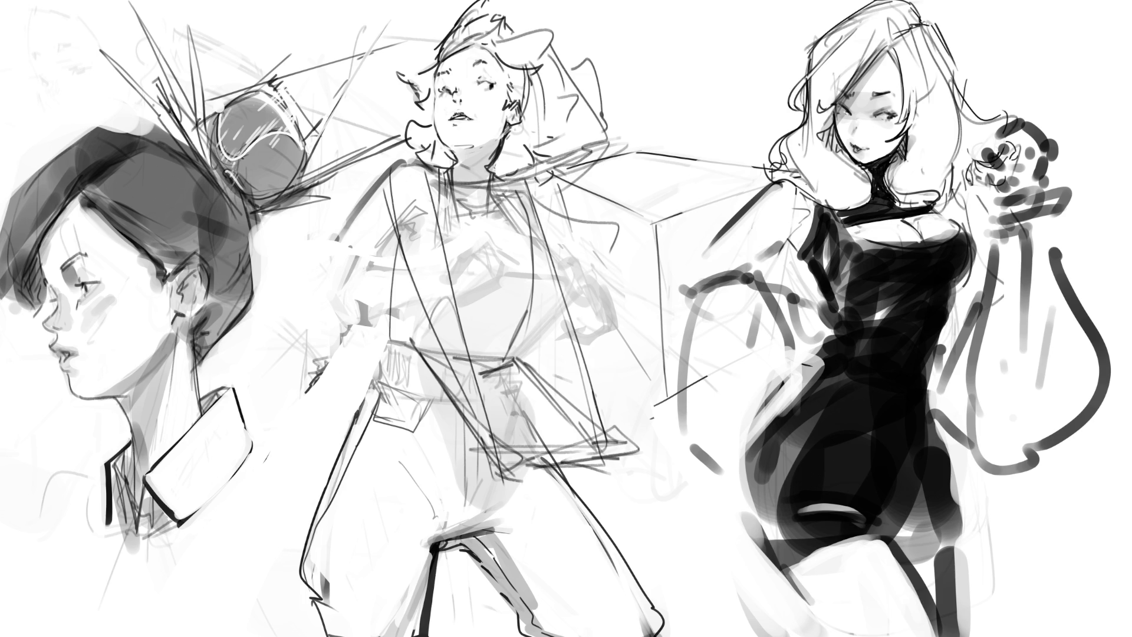
- Draw both torso contours and a U-shaped neckline, darkening the left side
left_click_drag(393, 170, 385, 274)
left_click_drag(391, 222, 386, 359)
left_click_drag(399, 171, 382, 345)
mouse_move(411, 165)
left_mouse_down()
mouse_move(399, 173)
mouse_move(420, 230)
left_mouse_up()
mouse_move(510, 175)
left_mouse_down()
mouse_move(540, 217)
mouse_move(547, 274)
left_mouse_up()
mouse_move(521, 200)
left_mouse_down()
mouse_move(529, 308)
mouse_move(501, 355)
left_mouse_up()
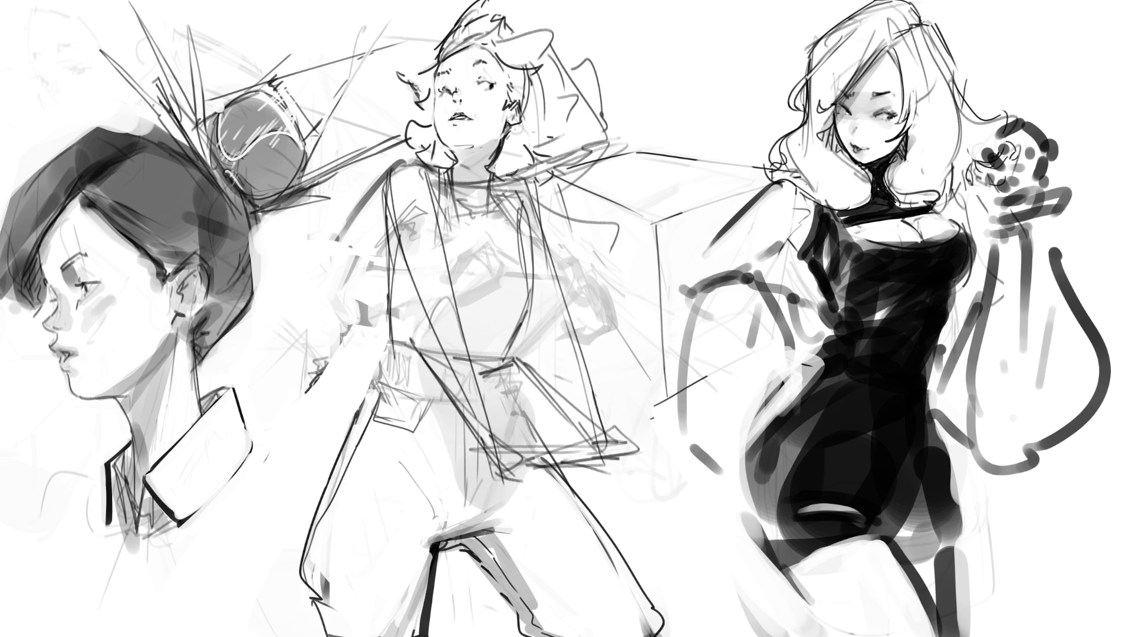
mouse_move(441, 175)
left_mouse_down()
mouse_move(504, 176)
mouse_move(461, 266)
left_mouse_up()
mouse_move(445, 219)
left_mouse_down()
mouse_move(443, 244)
mouse_move(386, 289)
mouse_move(388, 327)
mouse_move(374, 312)
mouse_move(424, 351)
left_mouse_up()
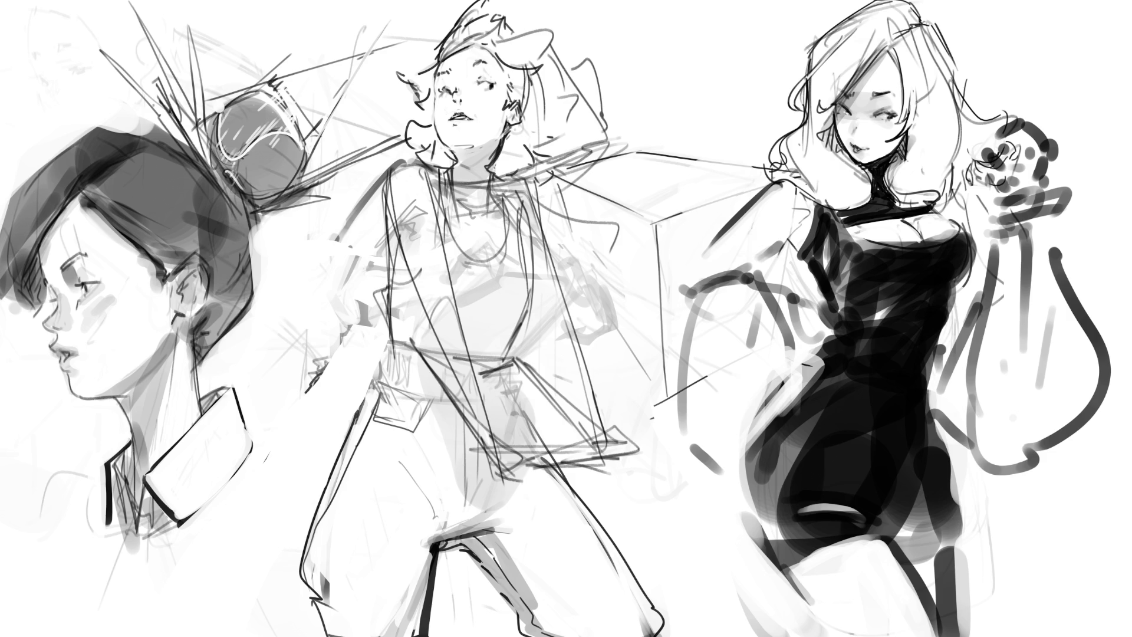
left_click_drag(534, 263, 506, 357)
mouse_move(383, 244)
left_mouse_down()
mouse_move(374, 340)
mouse_move(388, 345)
left_mouse_up()
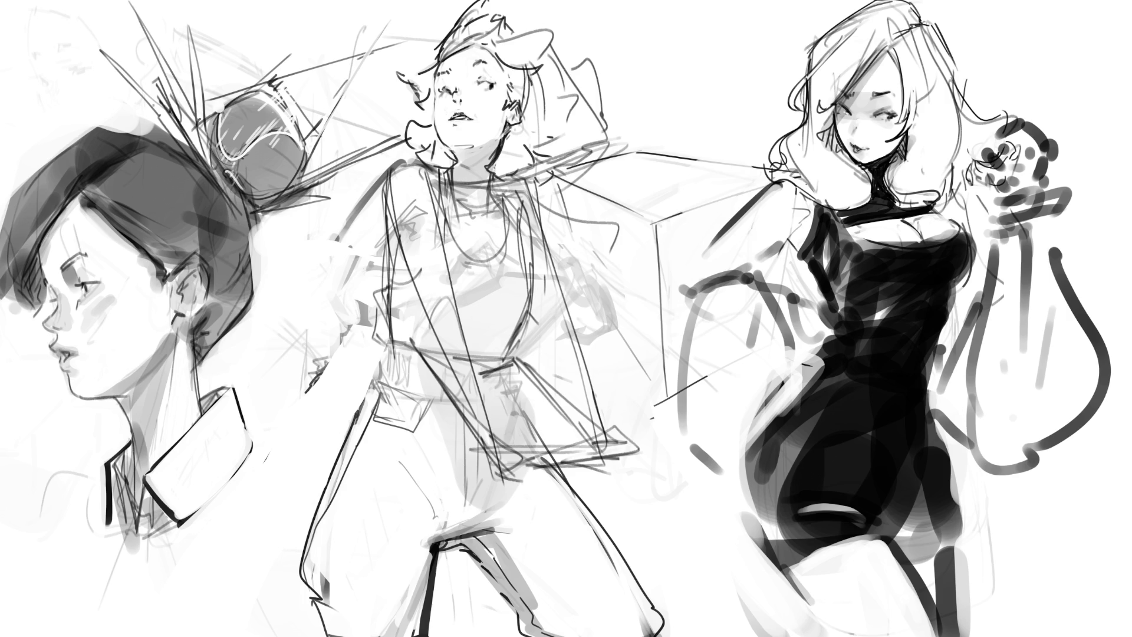
- Undo a misplaced right-torso stroke and add a small mark at the hem
mouse_move(531, 299)
left_mouse_down()
mouse_move(566, 395)
mouse_move(614, 455)
mouse_move(625, 490)
left_mouse_up()
key("ctrl+z")
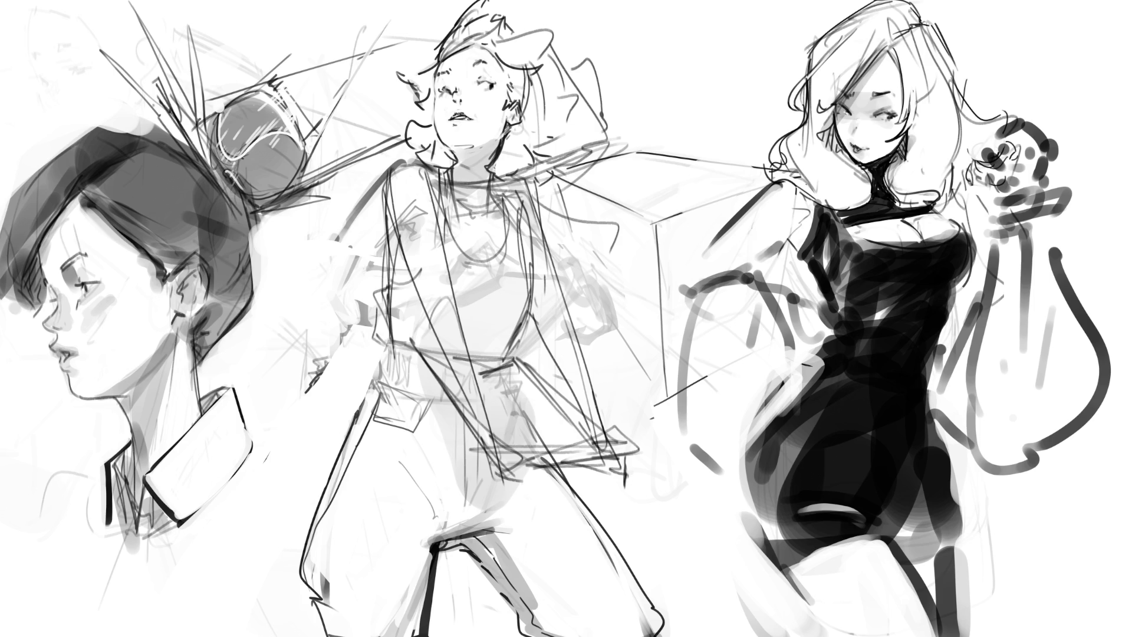
left_click_drag(512, 476, 526, 497)
- Finish the hem mark and shade the torso and hip in grey
mouse_move(625, 488)
left_mouse_down()
mouse_move(630, 472)
mouse_move(635, 492)
left_mouse_up()
left_click_drag(442, 286, 536, 286)
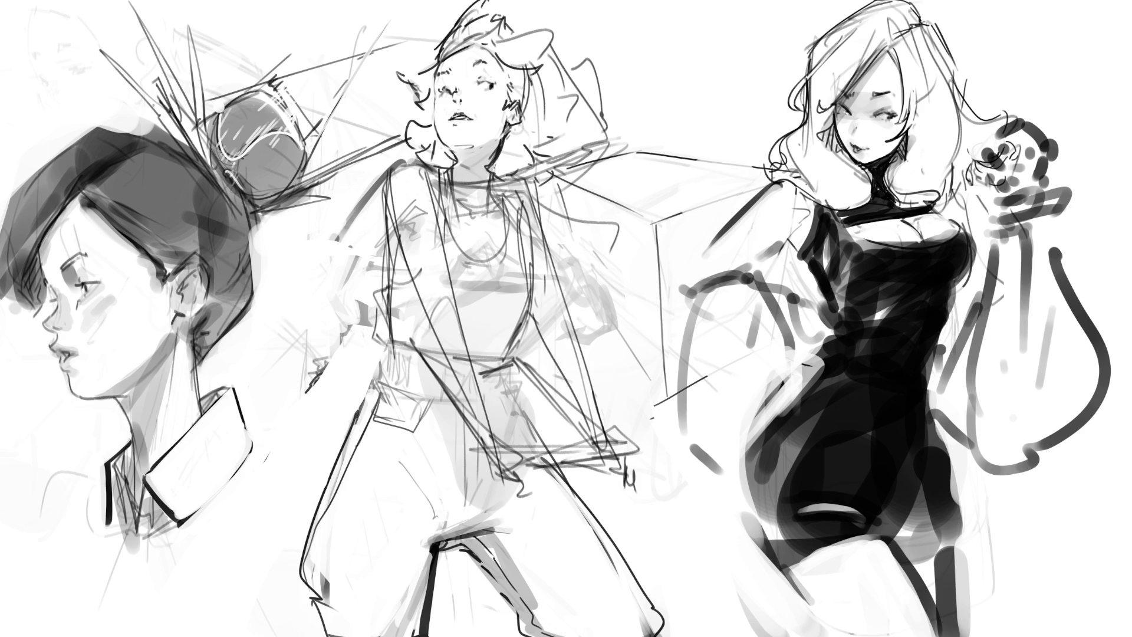
left_click_drag(451, 289, 490, 360)
left_click_drag(519, 289, 498, 353)
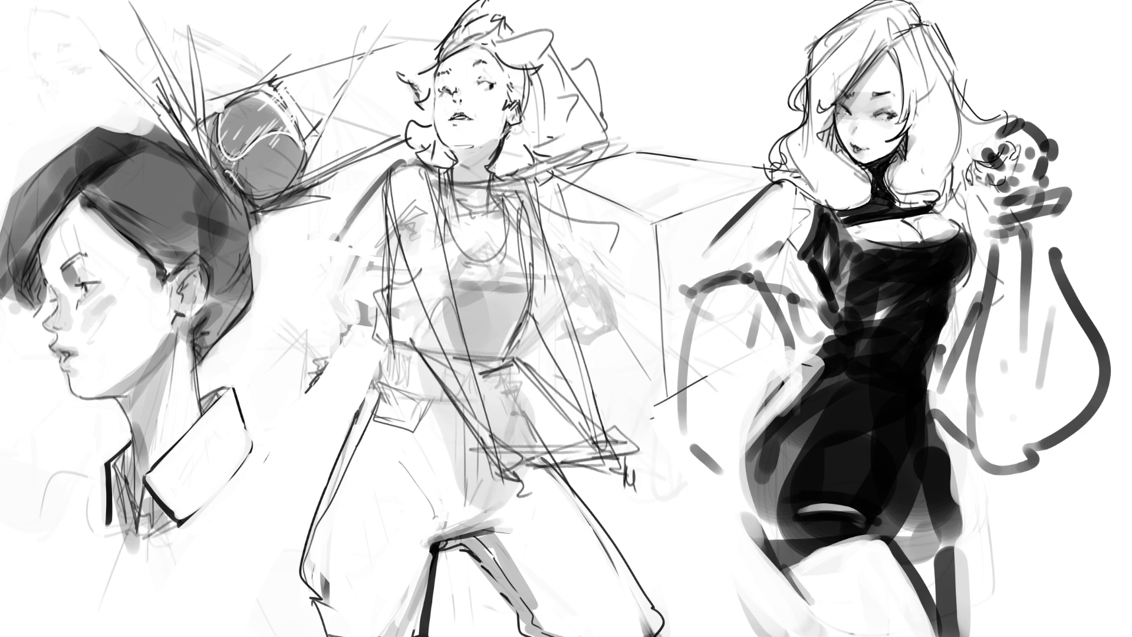
left_click_drag(481, 289, 503, 308)
left_click_drag(417, 351, 448, 371)
mouse_move(519, 357)
left_mouse_down()
mouse_move(473, 412)
mouse_move(488, 418)
left_mouse_up()
left_click_drag(486, 358, 463, 387)
- Shade the hip, thigh and leg in grey, then soften the thigh shading
left_click_drag(422, 355, 465, 514)
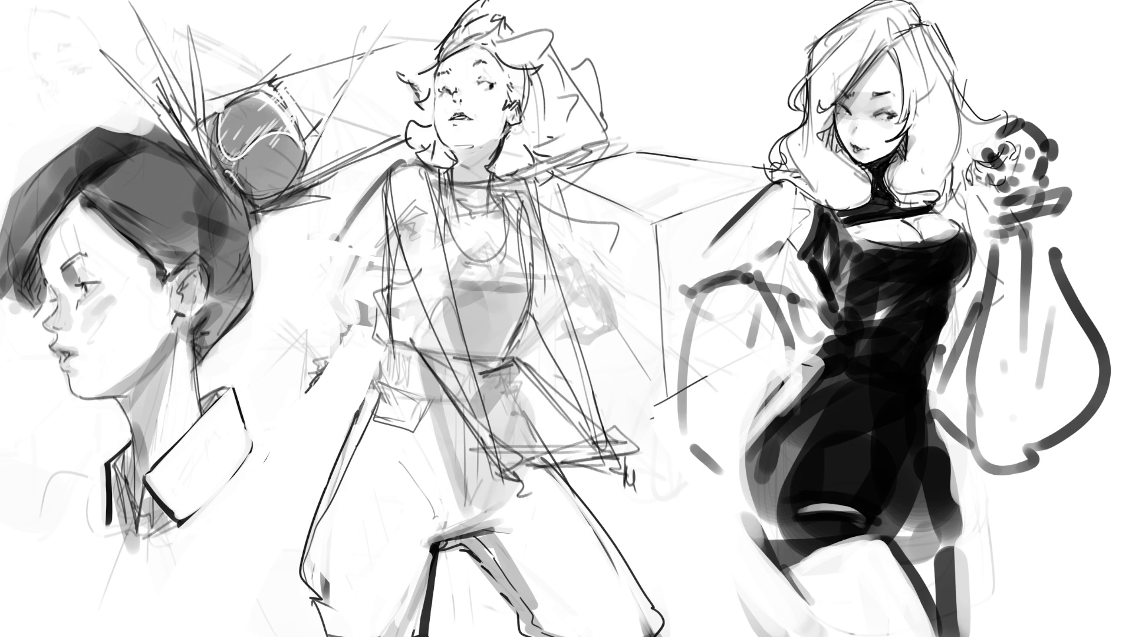
left_click_drag(504, 566, 610, 538)
left_click_drag(420, 372, 489, 504)
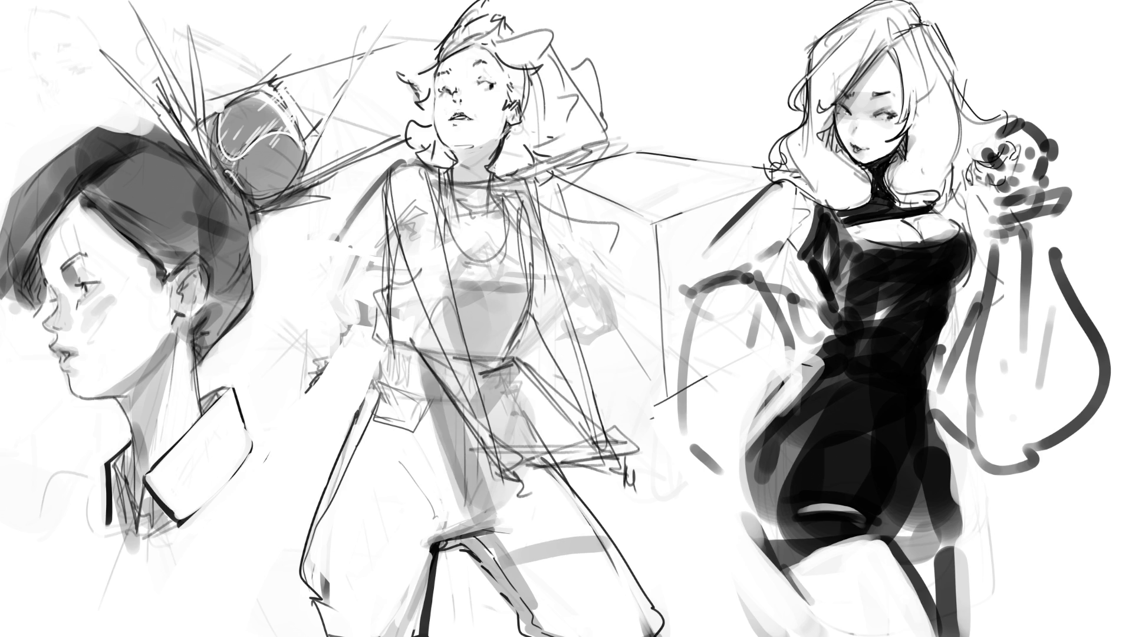
left_click_drag(467, 555, 596, 519)
mouse_move(577, 472)
left_mouse_down()
mouse_move(508, 526)
mouse_move(473, 444)
left_mouse_up()
left_click_drag(559, 511, 537, 521)
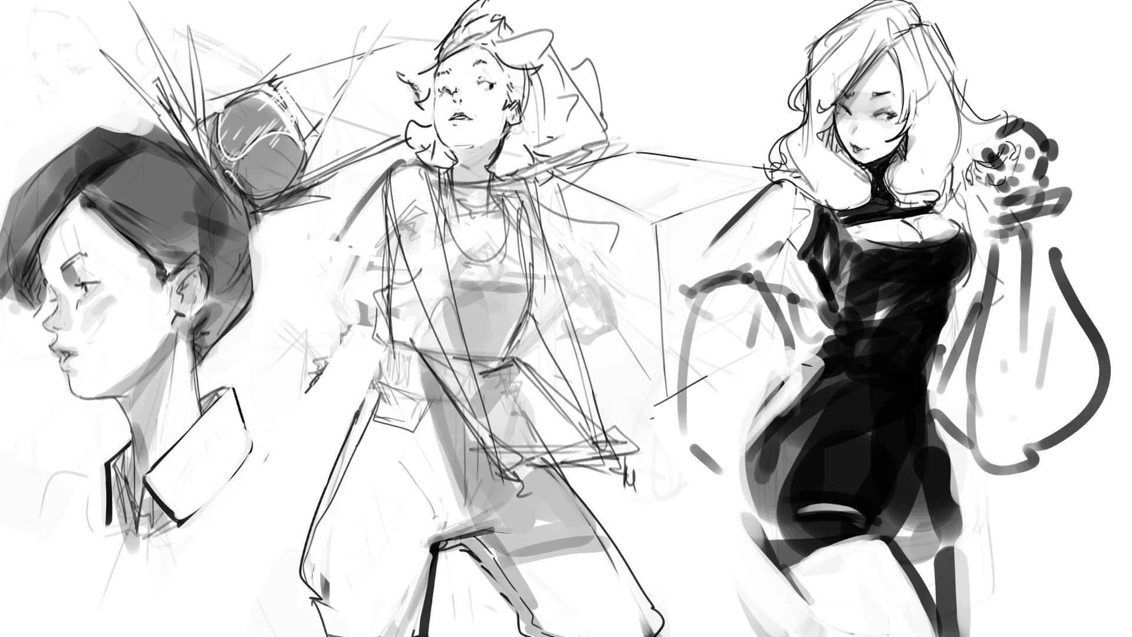
left_click_drag(542, 557, 613, 538)
mouse_move(548, 565)
left_mouse_down()
mouse_move(614, 540)
mouse_move(519, 590)
left_mouse_up()
mouse_move(567, 559)
left_mouse_down()
mouse_move(618, 527)
mouse_move(576, 526)
left_mouse_up()
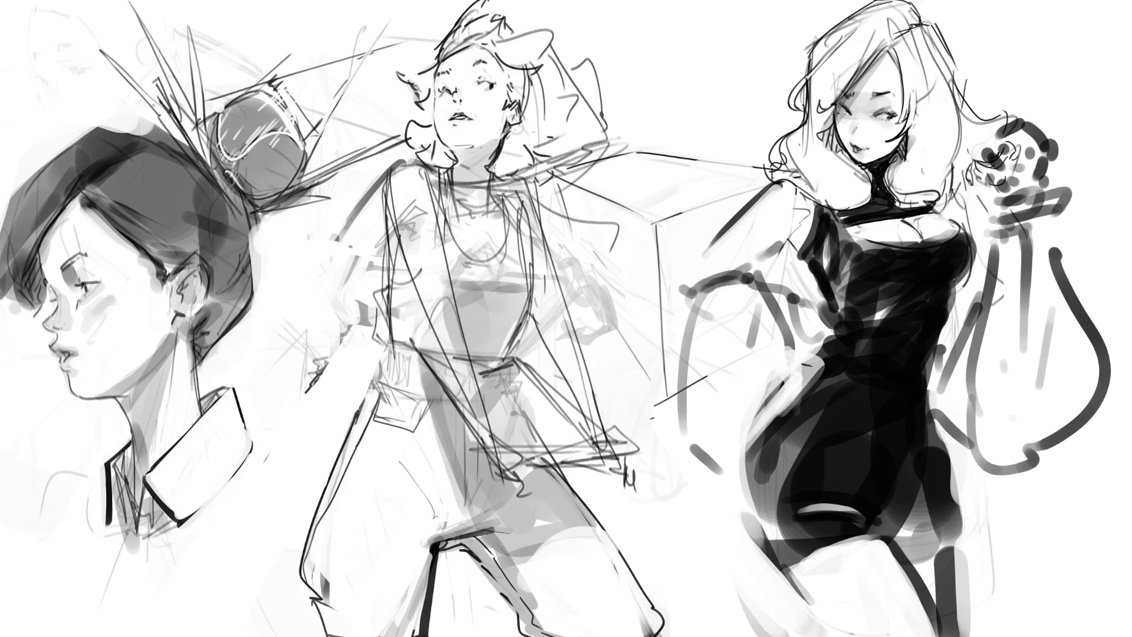
- Lighten the grey at the left shoulder and chest, then draw a collar, neck strands and an earring mark
left_click_drag(413, 181, 391, 238)
left_click_drag(436, 207, 407, 248)
left_click_drag(445, 276, 440, 304)
left_click_drag(442, 205, 435, 254)
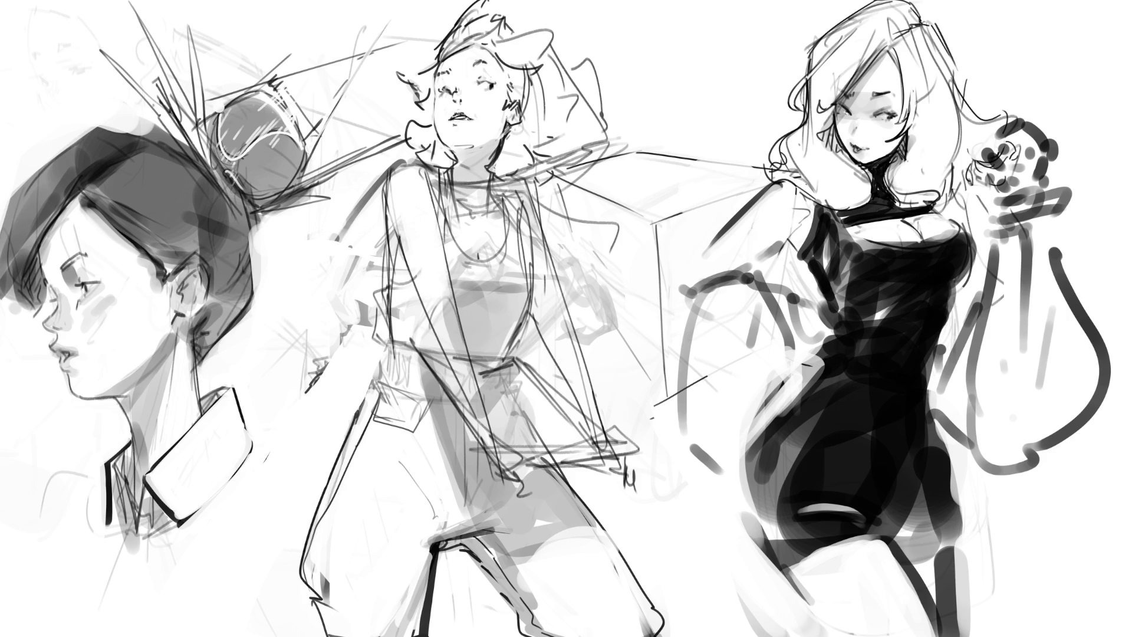
mouse_move(436, 186)
left_mouse_down()
mouse_move(450, 170)
mouse_move(466, 180)
mouse_move(613, 121)
mouse_move(461, 188)
mouse_move(586, 182)
left_mouse_up()
mouse_move(505, 192)
left_mouse_down()
mouse_move(545, 208)
mouse_move(583, 295)
left_mouse_up()
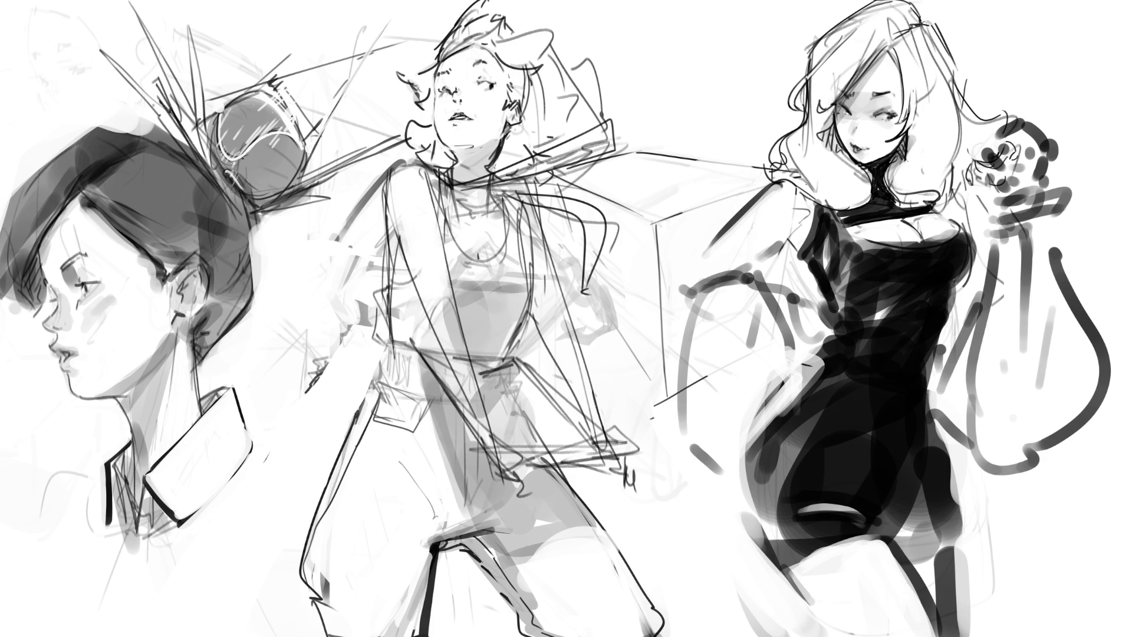
mouse_move(508, 129)
left_mouse_down()
mouse_move(519, 158)
mouse_move(485, 174)
mouse_move(500, 160)
mouse_move(488, 181)
left_mouse_up()
- Lighten stray lines along the left arm and redraw its edge dark; begin a small cup above the box
mouse_move(404, 159)
left_mouse_down()
mouse_move(377, 180)
mouse_move(379, 238)
left_mouse_up()
left_click_drag(383, 194, 385, 227)
mouse_move(412, 166)
left_mouse_down()
mouse_move(390, 181)
mouse_move(427, 195)
mouse_move(377, 188)
mouse_move(331, 241)
left_mouse_up()
left_click_drag(372, 187, 382, 293)
left_click_drag(384, 236, 373, 281)
mouse_move(392, 239)
left_mouse_down()
mouse_move(389, 276)
mouse_move(386, 254)
left_mouse_up()
left_click_drag(385, 204, 378, 222)
left_click_drag(392, 223, 384, 261)
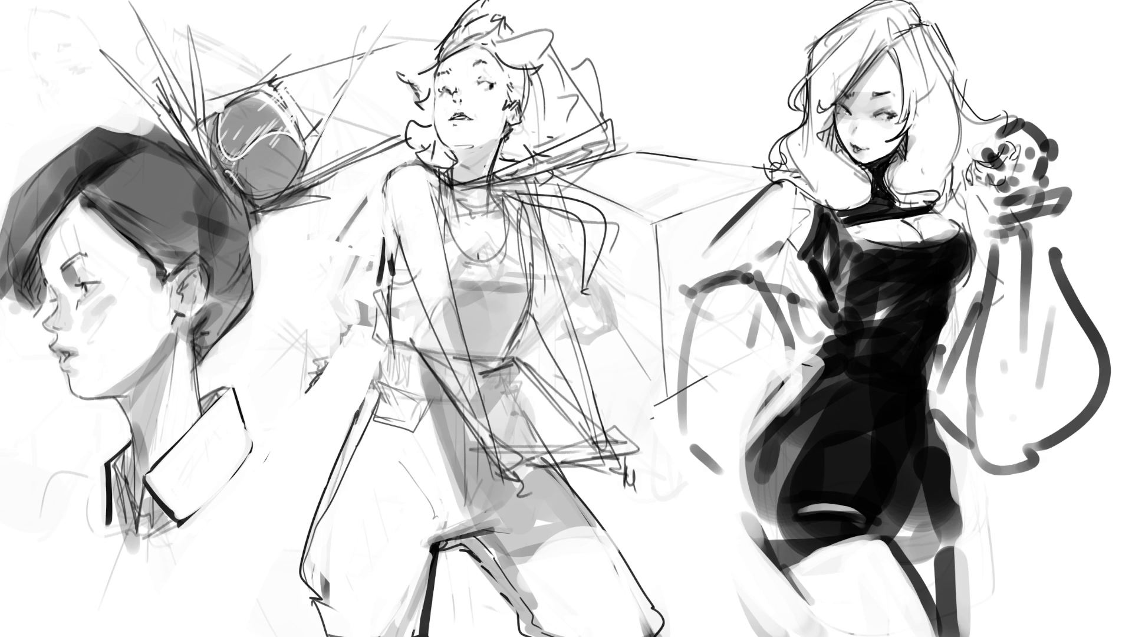
mouse_move(391, 201)
left_mouse_down()
mouse_move(388, 259)
mouse_move(380, 251)
left_mouse_up()
mouse_move(670, 98)
left_mouse_down()
mouse_move(701, 91)
mouse_move(677, 117)
mouse_move(702, 125)
mouse_move(681, 130)
left_mouse_up()
- Sketch the small cup and hatch the hand's fingers, undoing two stray strokes
mouse_move(681, 130)
left_mouse_down()
mouse_move(718, 134)
mouse_move(728, 159)
mouse_move(661, 148)
mouse_move(650, 169)
mouse_move(669, 180)
mouse_move(689, 174)
mouse_move(699, 181)
mouse_move(673, 170)
mouse_move(698, 180)
mouse_move(675, 185)
mouse_move(693, 186)
mouse_move(723, 164)
mouse_move(678, 186)
mouse_move(694, 182)
left_mouse_up()
key("ctrl+z")
left_click_drag(706, 159, 701, 174)
left_click_drag(720, 161, 694, 188)
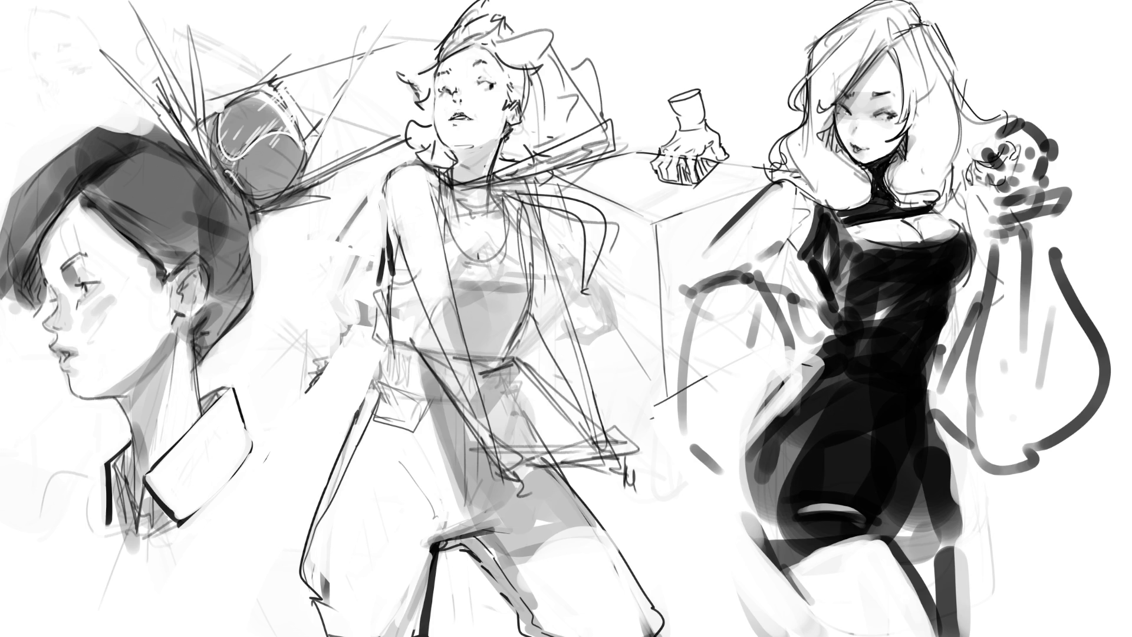
left_click_drag(677, 162, 668, 181)
key("ctrl+z")
left_click_drag(714, 145, 725, 161)
mouse_move(684, 95)
left_mouse_down()
mouse_move(695, 91)
mouse_move(695, 136)
left_mouse_up()
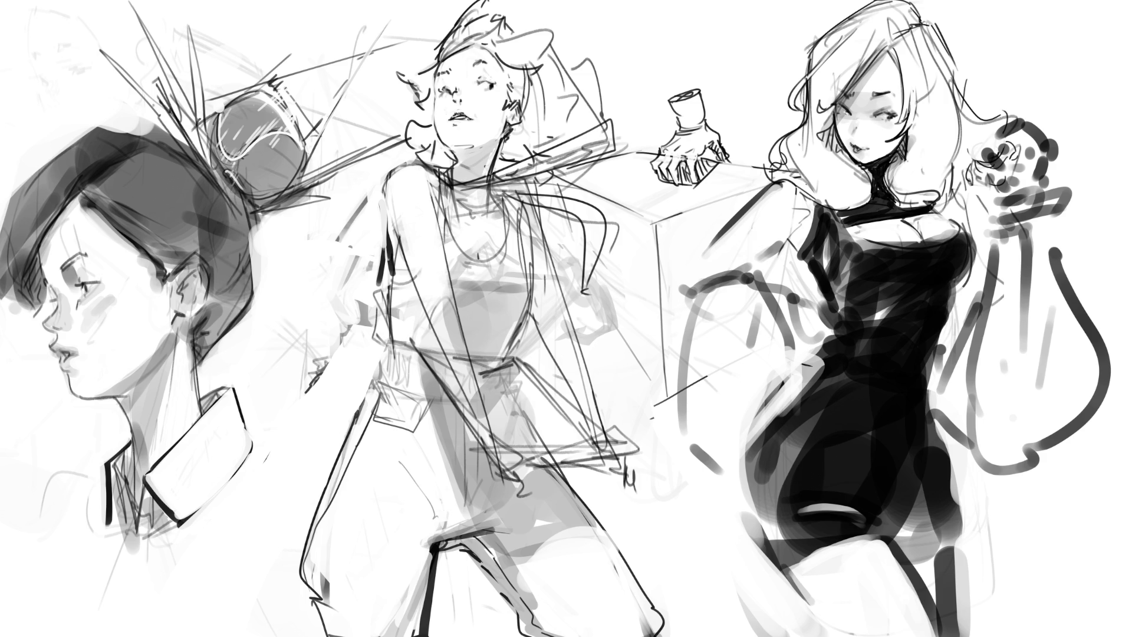
- Darken the hand's knuckles and underside, then erase the hand and bottle from the box top
mouse_move(661, 162)
left_mouse_down()
mouse_move(697, 171)
mouse_move(723, 146)
left_mouse_up()
mouse_move(654, 174)
left_mouse_down()
mouse_move(669, 188)
mouse_move(717, 166)
mouse_move(671, 186)
mouse_move(680, 188)
left_mouse_up()
left_click_drag(655, 175, 673, 198)
mouse_move(672, 197)
left_mouse_down()
mouse_move(711, 188)
mouse_move(741, 162)
left_mouse_up()
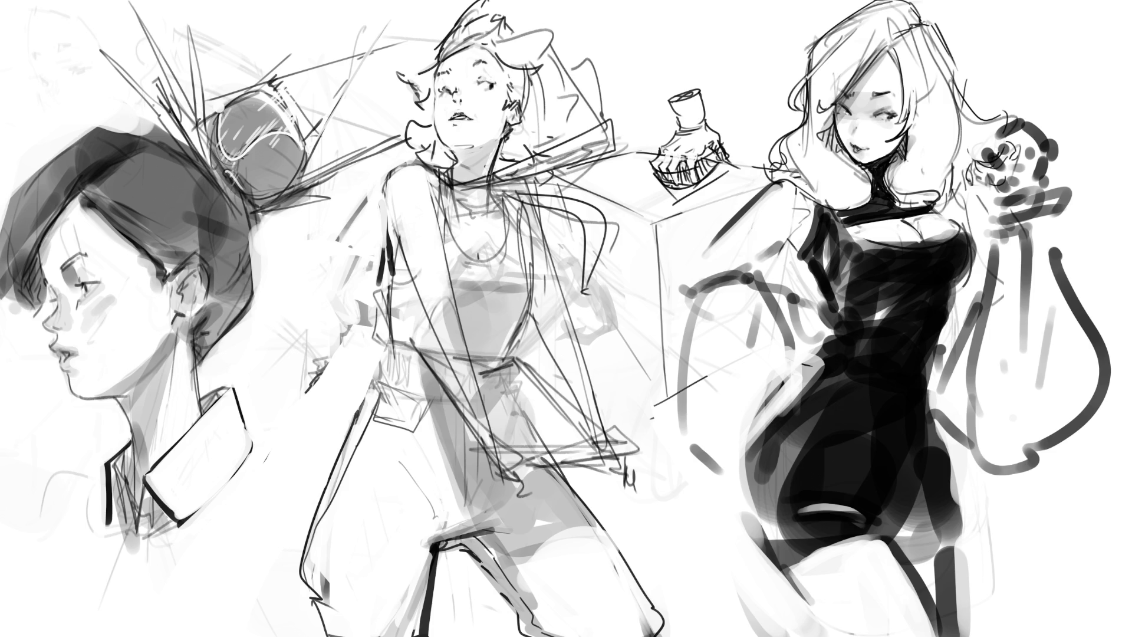
left_click(690, 142)
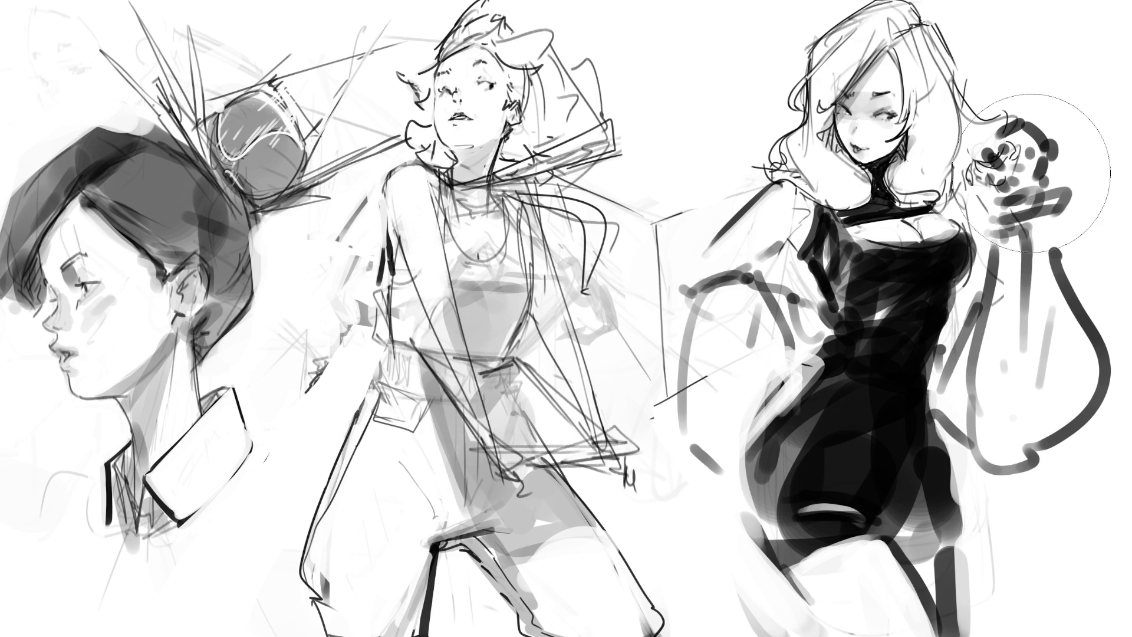
- Erase the raised hand's object and doodle a small monkey's head, jaw and body, undoing bad strokes
left_click(1033, 172)
key("bracketleft")
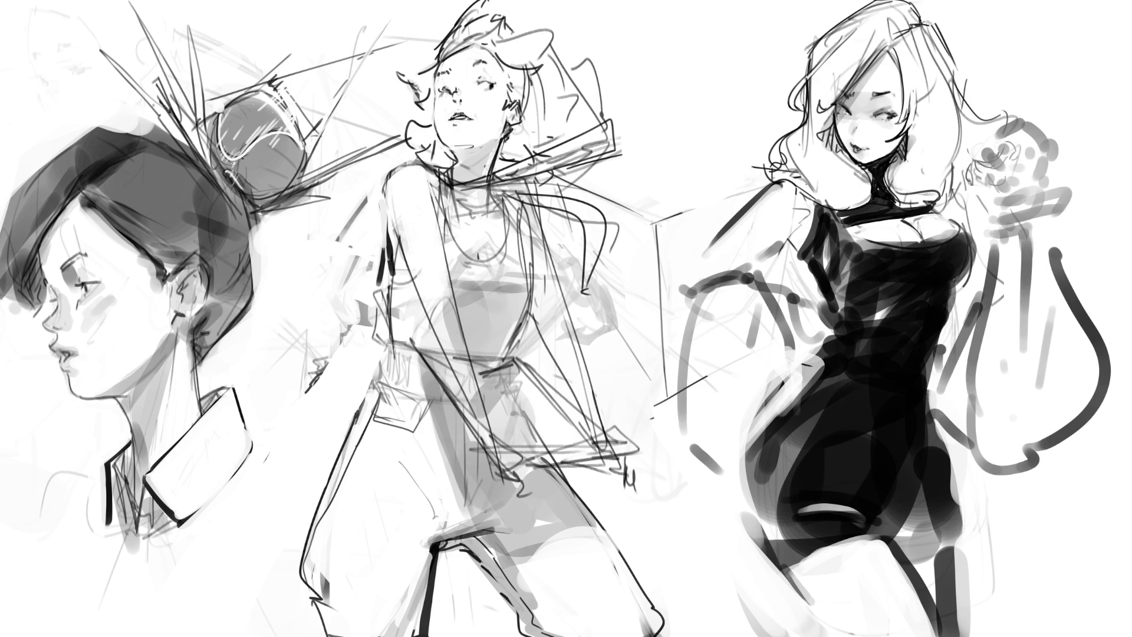
mouse_move(996, 145)
left_mouse_down()
mouse_move(1008, 159)
mouse_move(1039, 148)
mouse_move(1027, 174)
mouse_move(1004, 156)
mouse_move(1048, 159)
mouse_move(1025, 140)
mouse_move(1048, 160)
left_mouse_up()
key("ctrl+z")
mouse_move(989, 135)
left_mouse_down()
mouse_move(1031, 115)
mouse_move(1047, 149)
mouse_move(1064, 141)
mouse_move(1060, 160)
mouse_move(979, 161)
left_mouse_up()
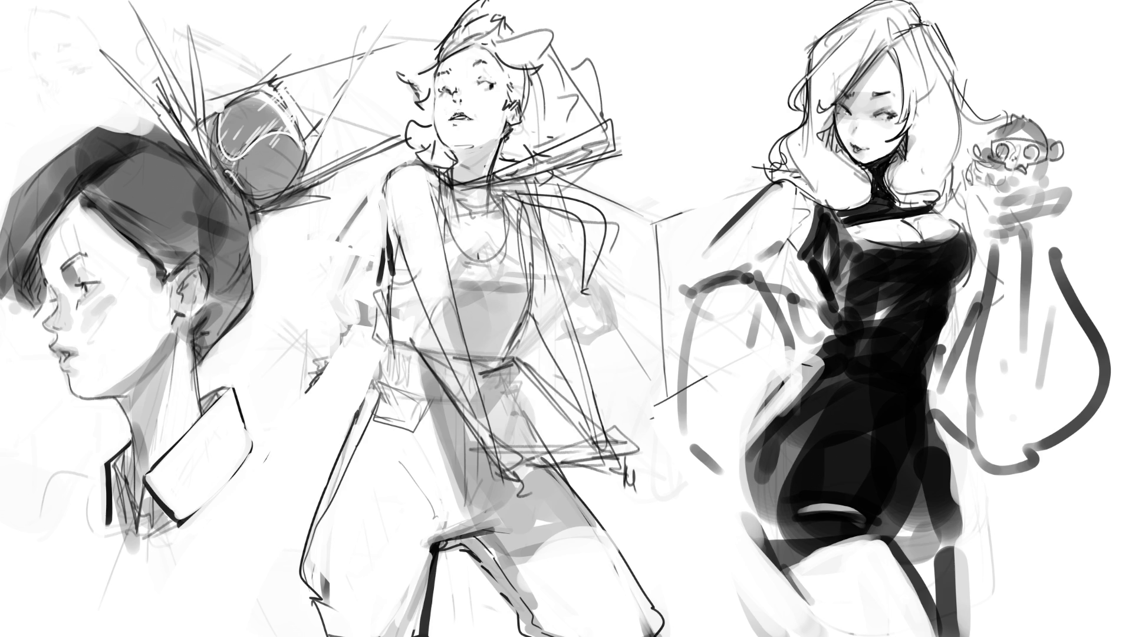
mouse_move(979, 165)
left_mouse_down()
mouse_move(984, 187)
mouse_move(1013, 178)
mouse_move(1051, 191)
mouse_move(1038, 178)
mouse_move(996, 214)
left_mouse_up()
key("ctrl+z")
mouse_move(1055, 188)
left_mouse_down()
mouse_move(1043, 220)
mouse_move(992, 231)
mouse_move(1016, 205)
mouse_move(1002, 214)
mouse_move(1042, 208)
mouse_move(1106, 254)
mouse_move(1088, 217)
mouse_move(1064, 203)
mouse_move(1118, 232)
mouse_move(1113, 216)
left_mouse_up()
key("ctrl+z")
key("ctrl+z")
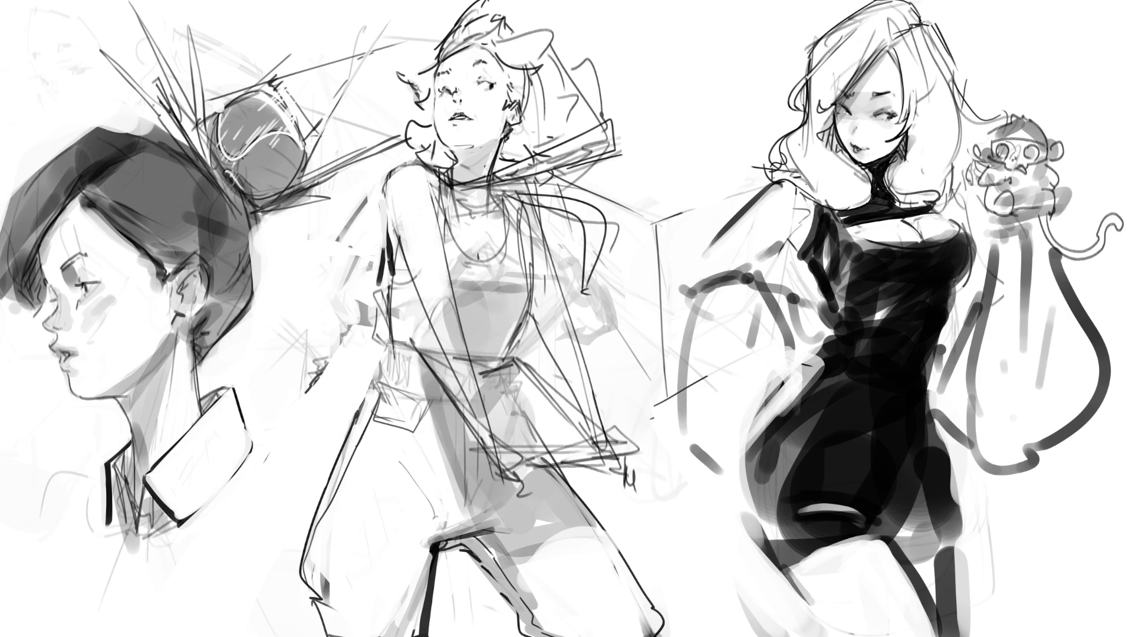
key("ctrl+z")
- Add a curly tail, legs and wrist cuff lines to the monkey
mouse_move(1043, 233)
left_mouse_down()
mouse_move(1102, 220)
mouse_move(1044, 236)
left_mouse_up()
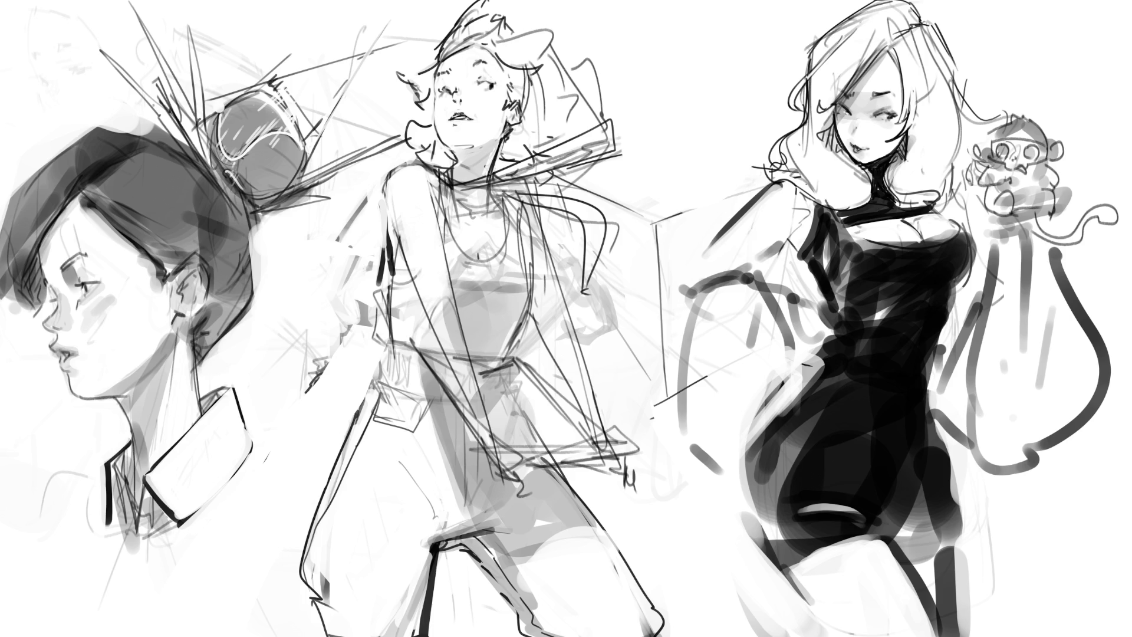
mouse_move(992, 189)
left_mouse_down()
mouse_move(994, 216)
mouse_move(1039, 219)
mouse_move(1053, 216)
mouse_move(1065, 169)
mouse_move(1066, 185)
left_mouse_up()
mouse_move(984, 223)
left_mouse_down()
mouse_move(1032, 227)
mouse_move(1029, 247)
left_mouse_up()
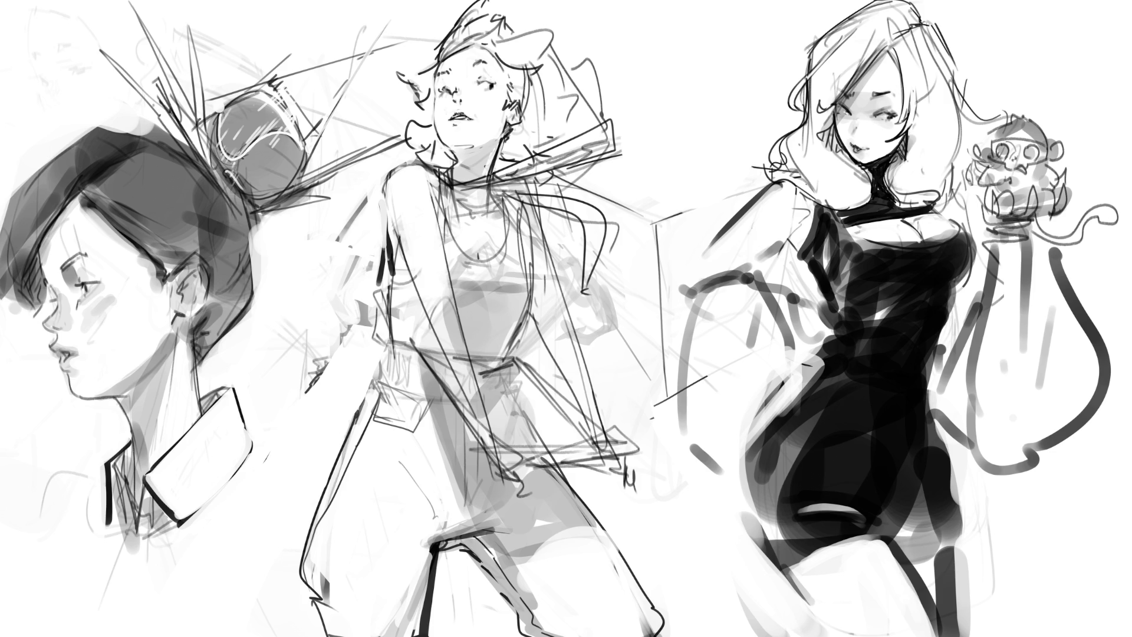
- Paint pale strokes over the middle figure's left arm and torso
mouse_move(466, 310)
left_mouse_down()
mouse_move(448, 386)
mouse_move(466, 398)
left_mouse_up()
left_click_drag(471, 358, 474, 403)
left_click_drag(448, 277, 488, 431)
left_click_drag(457, 324, 491, 433)
left_click_drag(432, 309, 463, 389)
left_click_drag(423, 304, 457, 380)
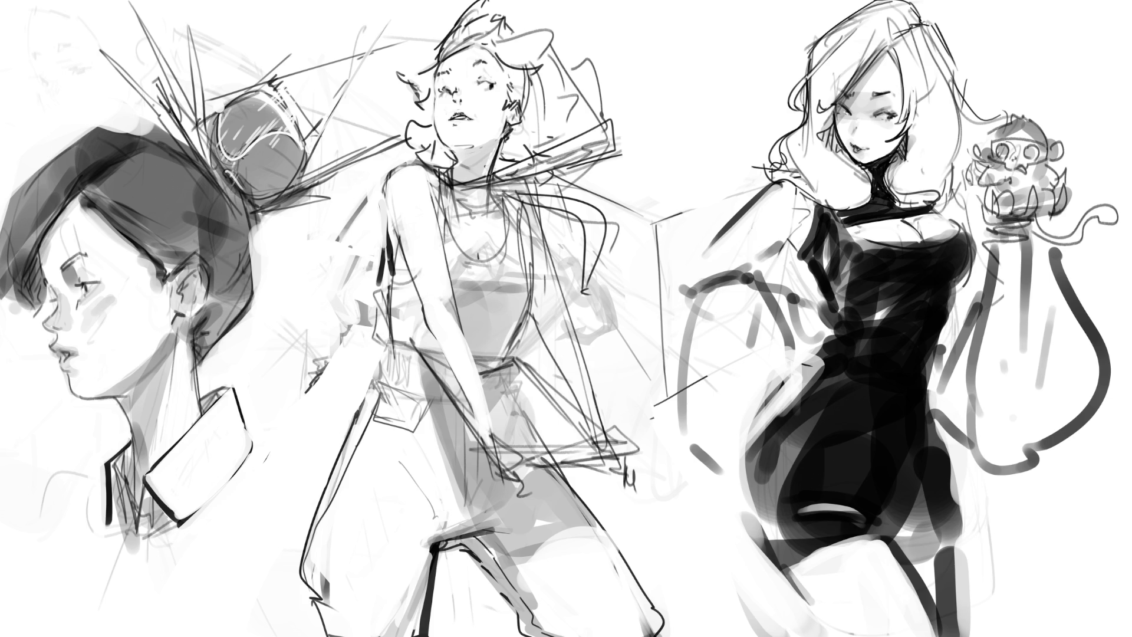
- Ink the middle figure's arm and draw both her hands with short dark finger strokes
left_click_drag(482, 389, 497, 428)
key("ctrl+z")
key("ctrl+z")
mouse_move(470, 403)
left_mouse_down()
mouse_move(475, 441)
mouse_move(509, 473)
mouse_move(502, 438)
mouse_move(522, 450)
mouse_move(476, 433)
mouse_move(506, 473)
left_mouse_up()
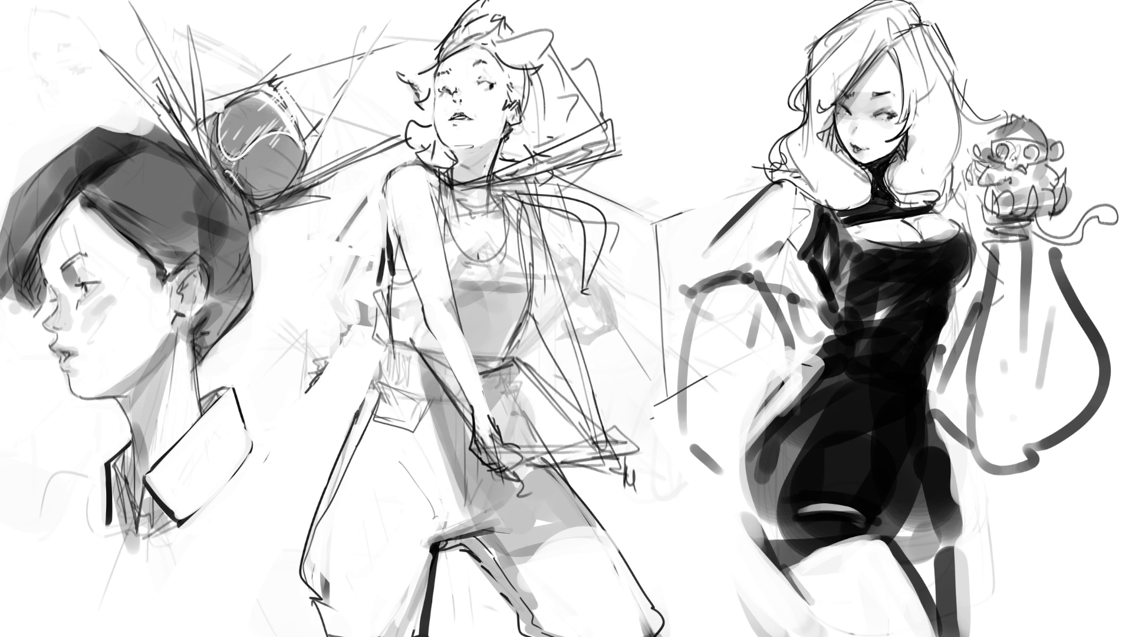
left_click_drag(491, 387, 484, 469)
left_click_drag(491, 417, 508, 480)
left_click_drag(494, 424, 514, 463)
mouse_move(578, 395)
left_mouse_down()
mouse_move(585, 440)
mouse_move(598, 447)
mouse_move(606, 432)
mouse_move(619, 465)
mouse_move(595, 464)
mouse_move(607, 478)
left_mouse_up()
left_click_drag(605, 457, 619, 469)
mouse_move(623, 469)
left_mouse_down()
mouse_move(599, 487)
mouse_move(595, 476)
left_mouse_up()
left_click_drag(594, 475, 606, 482)
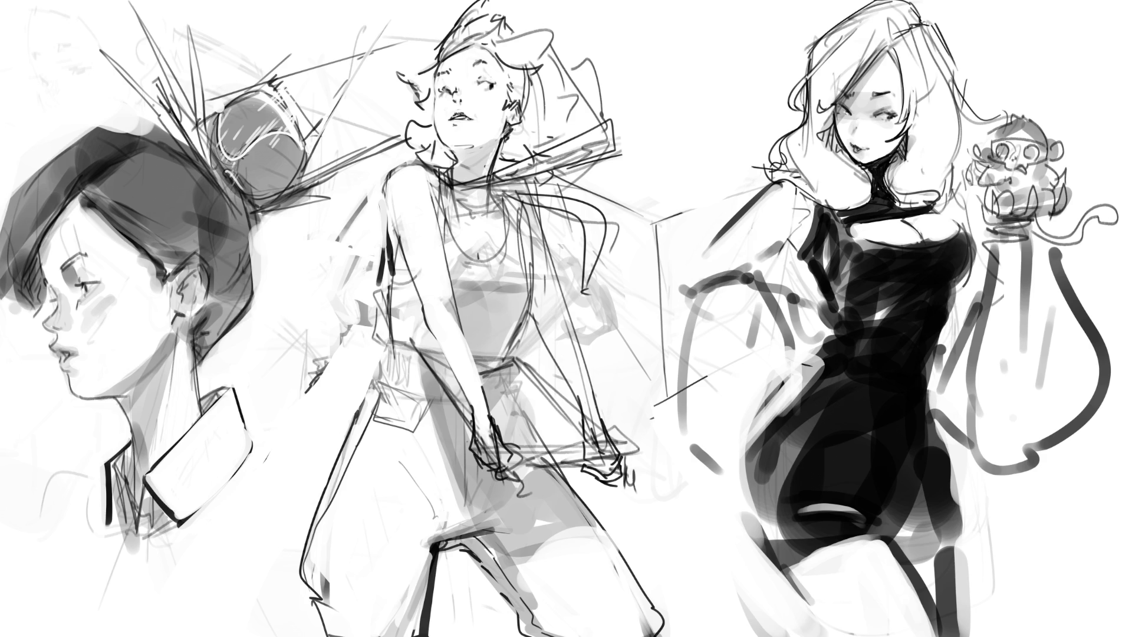
- Paint faint light strips beside the monkey-holding arm, undoing one grey mark
left_click_drag(964, 223, 979, 260)
mouse_move(970, 244)
left_mouse_down()
mouse_move(972, 275)
mouse_move(988, 274)
left_mouse_up()
left_click_drag(970, 224, 960, 243)
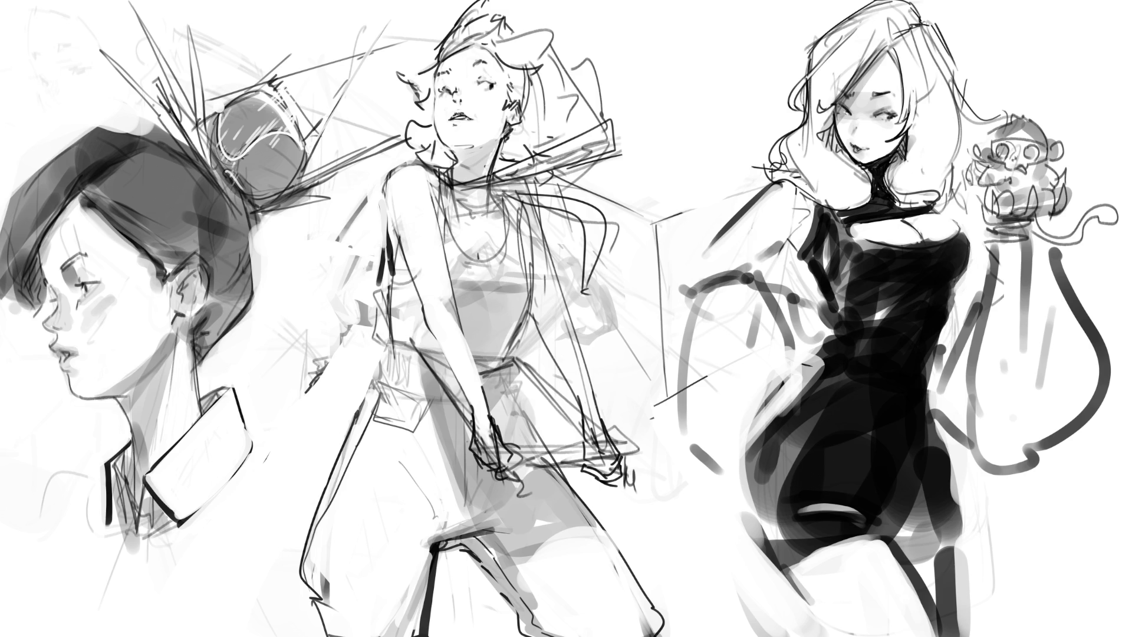
key("ctrl+z")
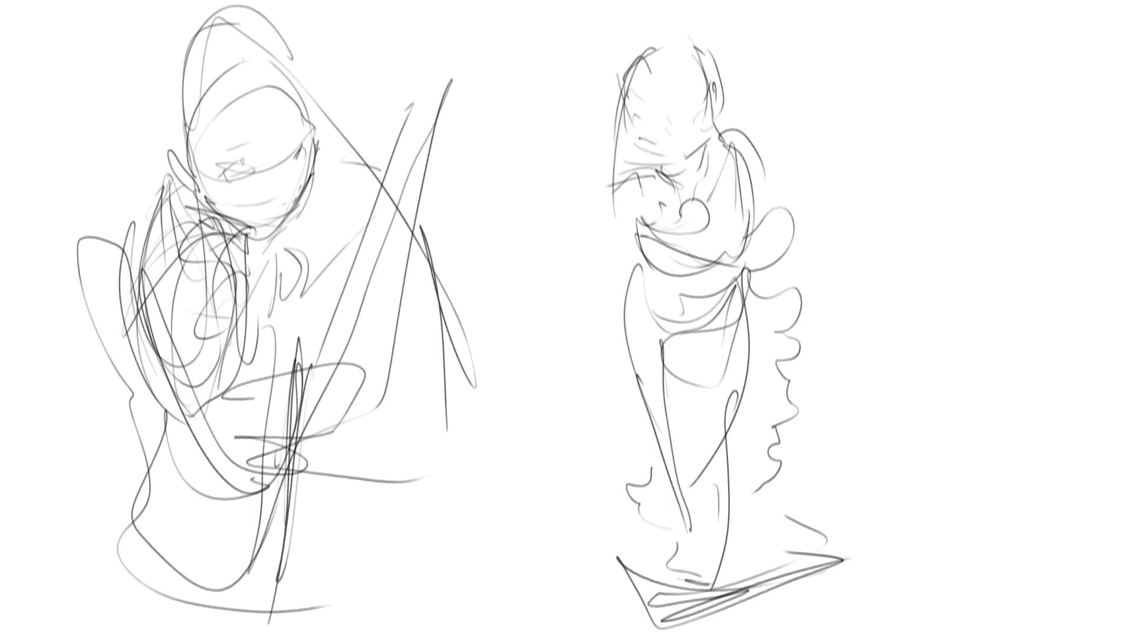
- Sketch an oval head with contour and ear at the top right, plus marks below it
left_click_drag(873, 57, 868, 81)
mouse_move(906, 28)
left_mouse_down()
mouse_move(868, 79)
mouse_move(944, 79)
left_mouse_up()
left_click_drag(859, 46, 860, 62)
left_click_drag(867, 86, 942, 100)
left_click_drag(946, 61, 925, 136)
mouse_move(890, 138)
left_mouse_down()
mouse_move(905, 155)
mouse_move(944, 113)
mouse_move(935, 208)
left_mouse_up()
- Rough in the torso beneath the head with side lines and curved drapery folds on the right
mouse_move(898, 190)
left_mouse_down()
mouse_move(867, 124)
mouse_move(915, 251)
left_mouse_up()
left_click_drag(977, 251, 953, 273)
left_click_drag(990, 134, 983, 280)
left_click_drag(887, 190, 918, 248)
left_click_drag(982, 281, 963, 293)
mouse_move(917, 264)
left_mouse_down()
mouse_move(896, 253)
mouse_move(984, 322)
left_mouse_up()
left_click_drag(984, 271, 993, 323)
mouse_move(996, 229)
left_mouse_down()
mouse_move(1004, 308)
mouse_move(971, 398)
mouse_move(1007, 386)
left_mouse_up()
mouse_move(997, 251)
left_mouse_down()
mouse_move(944, 394)
mouse_move(1007, 372)
left_mouse_up()
- Draw the right figure's lower body contour and both leg lines down to the feet
mouse_move(1010, 308)
left_mouse_down()
mouse_move(1012, 364)
mouse_move(967, 478)
left_mouse_up()
left_click_drag(928, 393, 969, 548)
left_click_drag(957, 544, 979, 630)
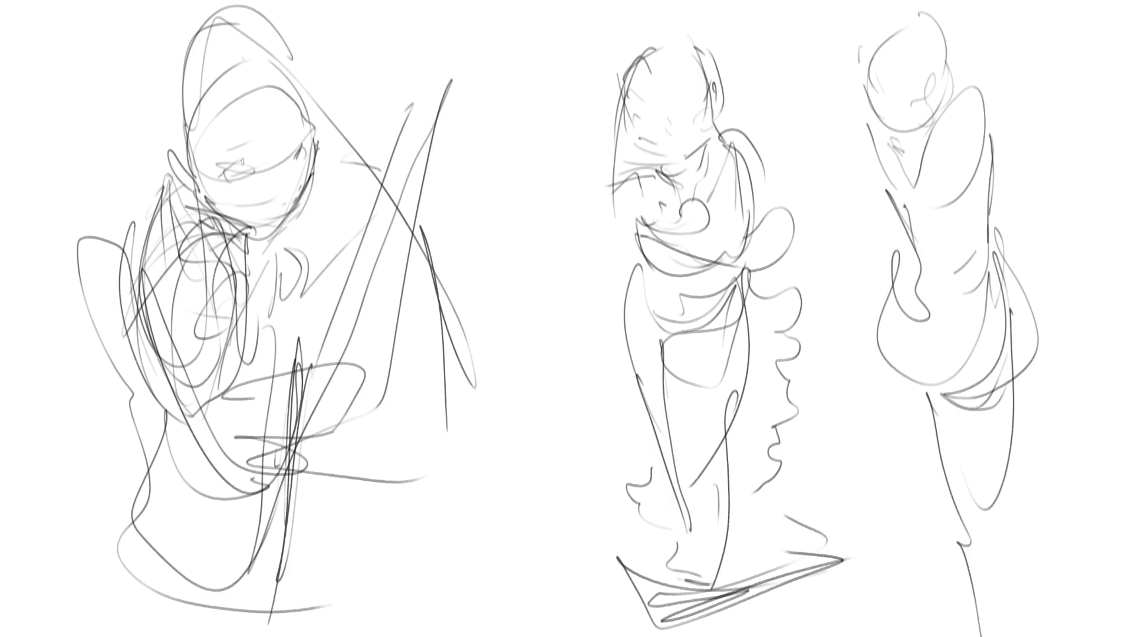
left_click_drag(1005, 490, 979, 636)
left_click_drag(878, 349, 912, 630)
left_click_drag(925, 516, 910, 627)
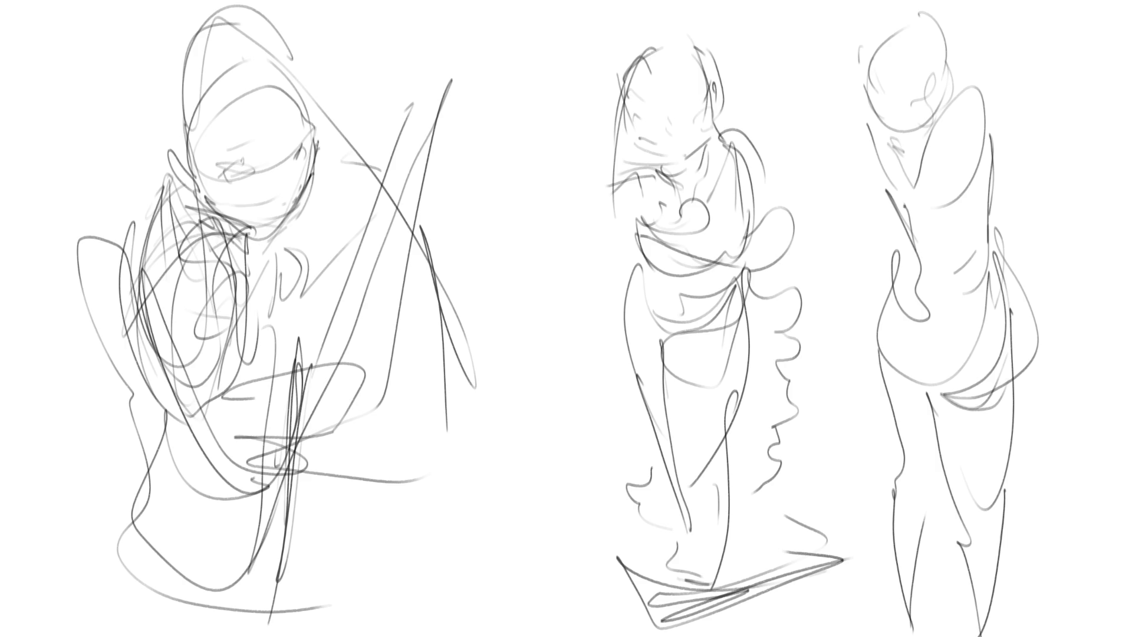
- Sketch the shoulders and raised arm, then redraw the head's sides, face and jaw
mouse_move(973, 88)
left_mouse_down()
mouse_move(1009, 68)
mouse_move(1002, 119)
left_mouse_up()
left_click_drag(955, 53, 997, 82)
mouse_move(908, 8)
left_mouse_down()
mouse_move(930, 27)
mouse_move(868, 123)
mouse_move(925, 122)
left_mouse_up()
mouse_move(926, 122)
left_mouse_down()
mouse_move(874, 158)
mouse_move(877, 206)
mouse_move(911, 140)
left_mouse_up()
left_click_drag(934, 59, 924, 93)
left_click_drag(934, 15, 942, 86)
left_click_drag(937, 63, 935, 95)
mouse_move(929, 115)
left_mouse_down()
mouse_move(901, 123)
mouse_move(929, 110)
left_mouse_up()
mouse_move(931, 25)
left_mouse_down()
mouse_move(946, 56)
mouse_move(949, 128)
left_mouse_up()
- Draw the torso's right and left contours, chest curve and rib marks
left_click_drag(1006, 99, 967, 200)
left_click_drag(998, 151, 993, 211)
mouse_move(986, 221)
left_mouse_down()
mouse_move(981, 239)
mouse_move(972, 232)
left_mouse_up()
mouse_move(918, 135)
left_mouse_down()
mouse_move(987, 187)
mouse_move(911, 197)
left_mouse_up()
left_click_drag(883, 143, 896, 212)
left_click_drag(896, 180, 910, 196)
- Loop a flared skirt around the hips and draw the lower legs, shins and knees
mouse_move(902, 215)
left_mouse_down()
mouse_move(897, 289)
mouse_move(925, 391)
mouse_move(1010, 253)
mouse_move(996, 379)
left_mouse_up()
mouse_move(838, 362)
left_mouse_down()
mouse_move(1077, 352)
mouse_move(1002, 377)
mouse_move(905, 387)
mouse_move(961, 507)
left_mouse_up()
left_click_drag(1017, 372, 999, 536)
mouse_move(885, 383)
left_mouse_down()
mouse_move(908, 492)
mouse_move(914, 634)
left_mouse_up()
mouse_move(940, 498)
left_mouse_down()
mouse_move(927, 634)
mouse_move(975, 501)
left_mouse_up()
mouse_move(996, 501)
left_mouse_down()
mouse_move(1010, 507)
mouse_move(1012, 549)
left_mouse_up()
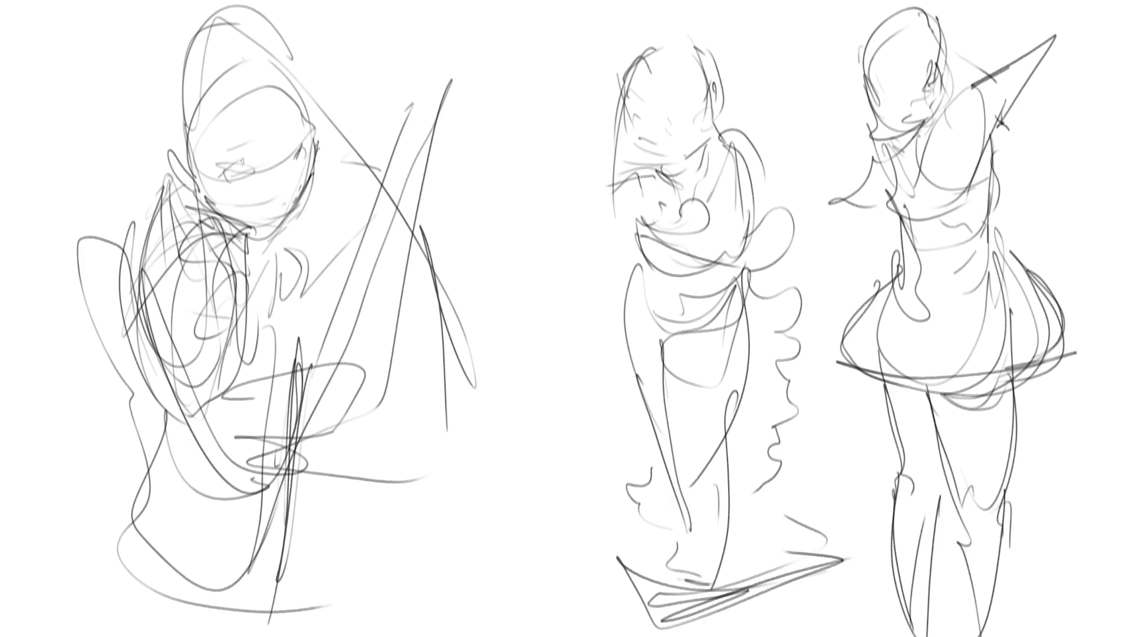
- Mirror the canvas horizontally and fade the rough sketch strokes across all figures
key("m")
left_click_drag(931, 266, 914, 88)
left_click_drag(142, 35, 53, 88)
left_click_drag(743, 118, 749, 271)
left_click_drag(148, 236, 312, 407)
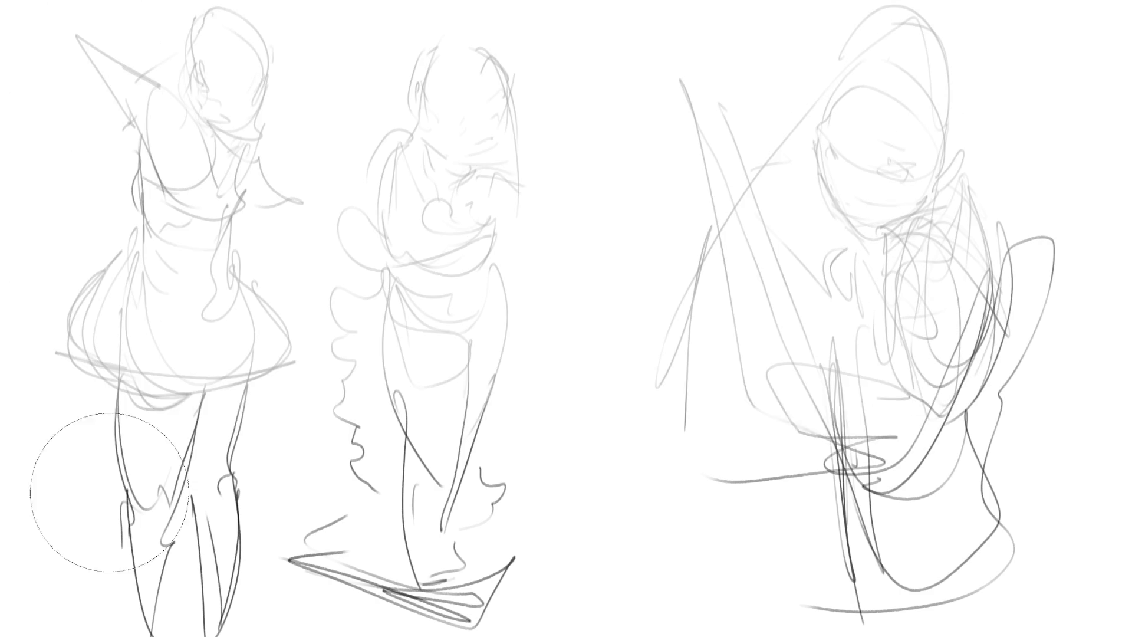
left_click_drag(389, 413, 389, 589)
left_click_drag(856, 384, 855, 590)
left_click_drag(1021, 259, 920, 472)
left_click_drag(979, 449, 955, 590)
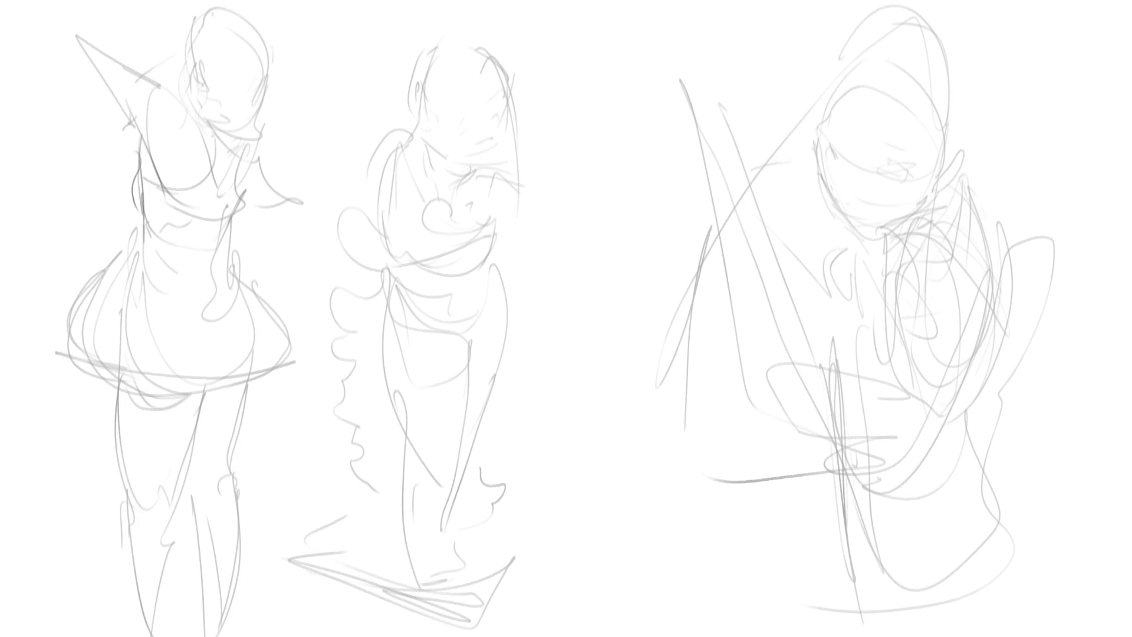
- Ink the middle girl's eye, cheek, jaw and neck, and outline the hair on top
left_click_drag(470, 112, 463, 122)
mouse_move(505, 102)
left_mouse_down()
mouse_move(475, 154)
mouse_move(425, 96)
mouse_move(436, 109)
mouse_move(407, 128)
left_mouse_up()
left_click_drag(428, 53, 405, 110)
left_click_drag(452, 35, 424, 38)
left_click_drag(400, 45, 391, 95)
mouse_move(445, 29)
left_mouse_down()
mouse_move(475, 28)
mouse_move(501, 61)
mouse_move(430, 112)
left_mouse_up()
- Add the middle girl's forehead and right-side hair strands, undo a misplaced chin stroke, and draw her shoulder
left_click_drag(472, 65, 441, 109)
mouse_move(477, 65)
left_mouse_down()
mouse_move(508, 62)
mouse_move(523, 121)
mouse_move(507, 88)
mouse_move(518, 172)
left_mouse_up()
left_click_drag(524, 72, 511, 196)
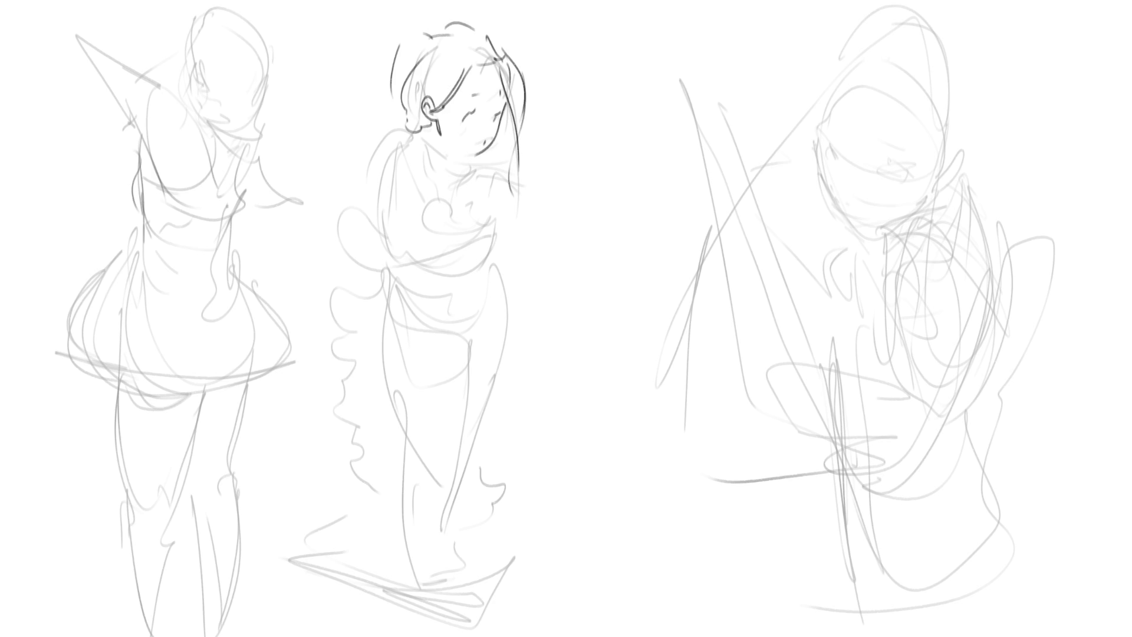
mouse_move(472, 146)
left_mouse_down()
mouse_move(440, 161)
mouse_move(455, 169)
mouse_move(471, 153)
mouse_move(432, 152)
mouse_move(456, 164)
mouse_move(456, 154)
mouse_move(399, 151)
mouse_move(392, 188)
left_mouse_up()
key("ctrl+z")
key("ctrl+z")
key("ctrl+z")
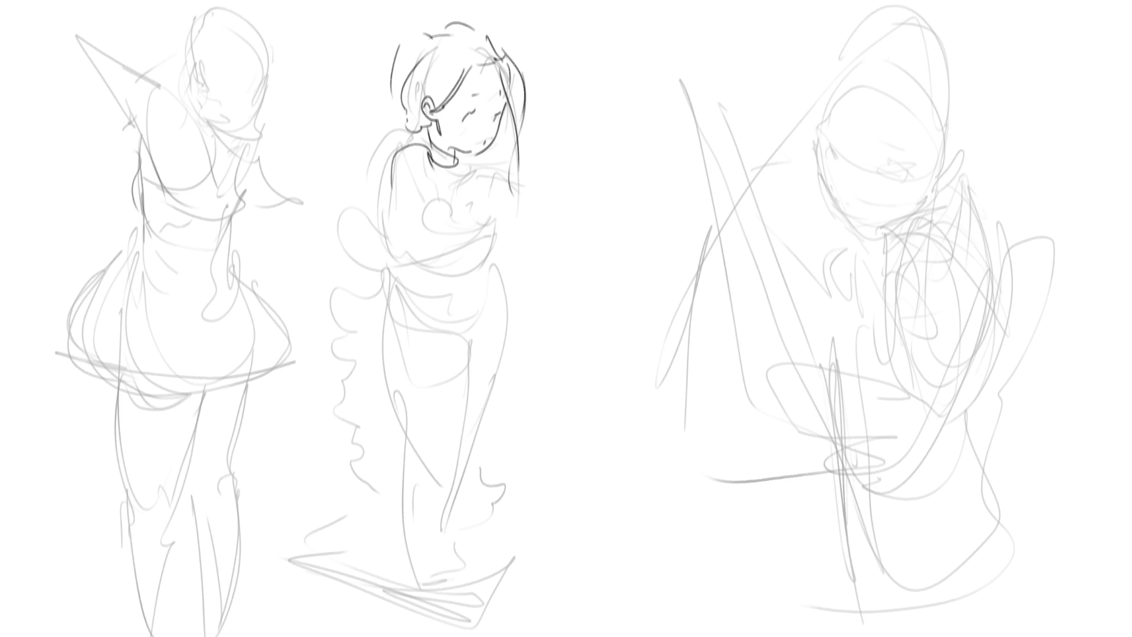
mouse_move(421, 140)
left_mouse_down()
mouse_move(402, 152)
mouse_move(392, 226)
mouse_move(421, 150)
mouse_move(397, 263)
left_mouse_up()
- Ink the middle girl's arm, waistline, chest lines, bent arm with hand on chest, and side contours
mouse_move(395, 218)
left_mouse_down()
mouse_move(399, 277)
mouse_move(495, 272)
left_mouse_up()
left_click_drag(416, 279, 494, 272)
mouse_move(417, 146)
left_mouse_down()
mouse_move(407, 274)
mouse_move(485, 265)
left_mouse_up()
left_click_drag(504, 258, 500, 272)
mouse_move(424, 161)
left_mouse_down()
mouse_move(421, 239)
mouse_move(445, 192)
mouse_move(470, 187)
mouse_move(473, 216)
mouse_move(528, 237)
mouse_move(534, 224)
left_mouse_up()
left_click_drag(465, 169, 483, 185)
mouse_move(463, 188)
left_mouse_down()
mouse_move(481, 173)
mouse_move(422, 192)
mouse_move(421, 248)
left_mouse_up()
left_click_drag(494, 225, 475, 265)
left_click_drag(423, 251, 413, 268)
mouse_move(398, 201)
left_mouse_down()
mouse_move(391, 292)
mouse_move(471, 281)
left_mouse_up()
- Draw the middle girl's waistband, both hip contours and legs down to the feet
mouse_move(472, 281)
left_mouse_down()
mouse_move(428, 313)
mouse_move(475, 323)
left_mouse_up()
mouse_move(495, 275)
left_mouse_down()
mouse_move(481, 338)
mouse_move(453, 386)
left_mouse_up()
left_click_drag(392, 285, 449, 392)
mouse_move(391, 286)
left_mouse_down()
mouse_move(376, 429)
mouse_move(431, 554)
left_mouse_up()
left_click_drag(463, 367, 431, 595)
left_click_drag(398, 477, 424, 636)
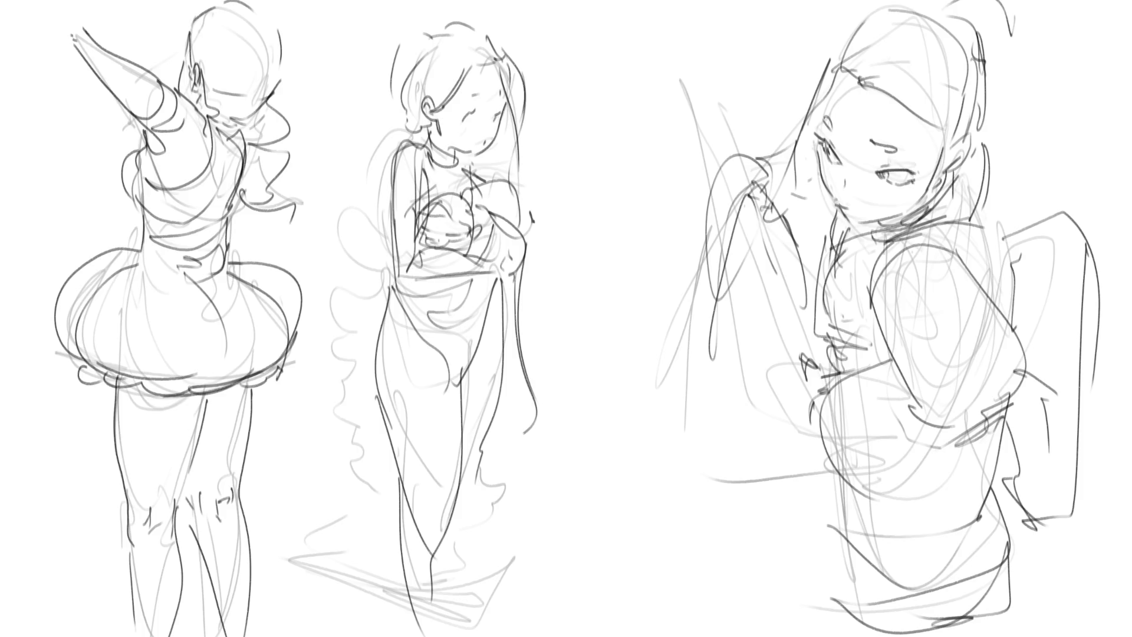
- Refine the middle girl's hand, torso and hand details
left_click_drag(471, 250, 472, 330)
left_click_drag(512, 245, 504, 273)
left_click_drag(418, 256, 433, 268)
left_click_drag(418, 238, 409, 255)
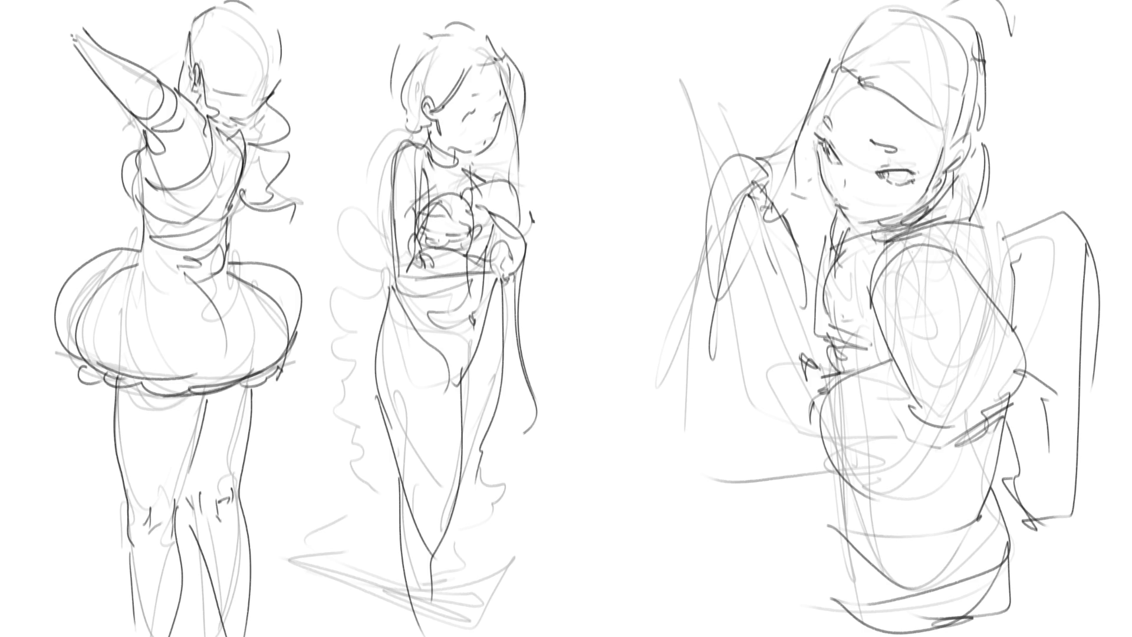
- Redraw the middle girl's hair, cheek, jaw and chin, then fade the right girl and mirror back
left_click_drag(499, 50, 506, 168)
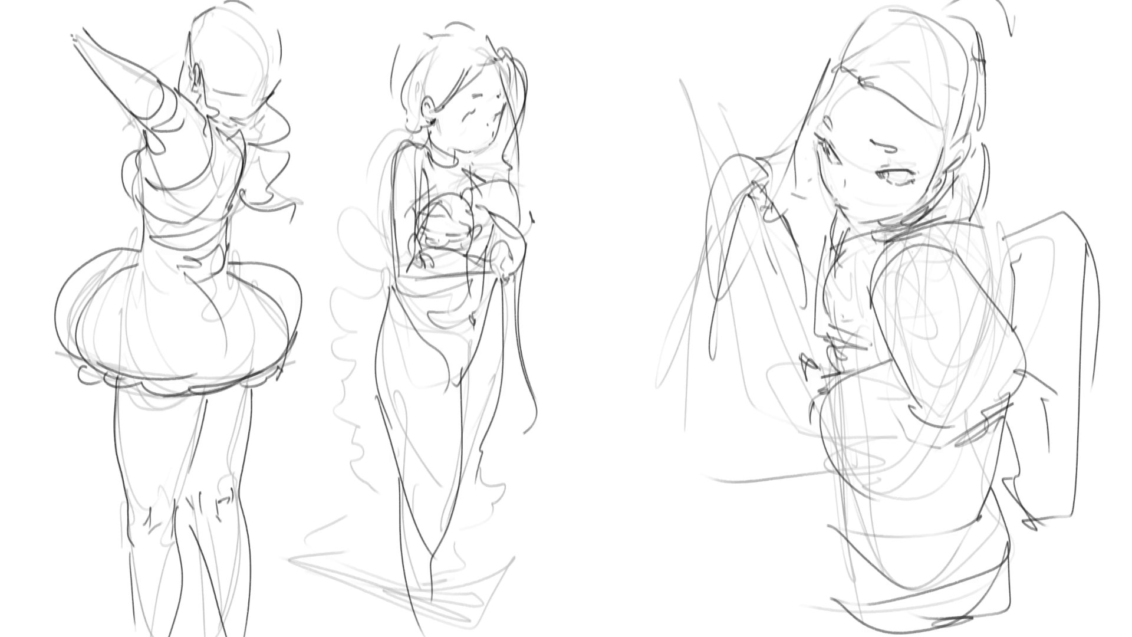
left_click_drag(432, 126, 414, 141)
left_click_drag(407, 98, 430, 134)
left_click_drag(422, 130, 433, 146)
mouse_move(401, 105)
left_mouse_down()
mouse_move(392, 61)
mouse_move(445, 24)
left_mouse_up()
mouse_move(469, 13)
left_mouse_down()
mouse_move(498, 29)
mouse_move(513, 74)
left_mouse_up()
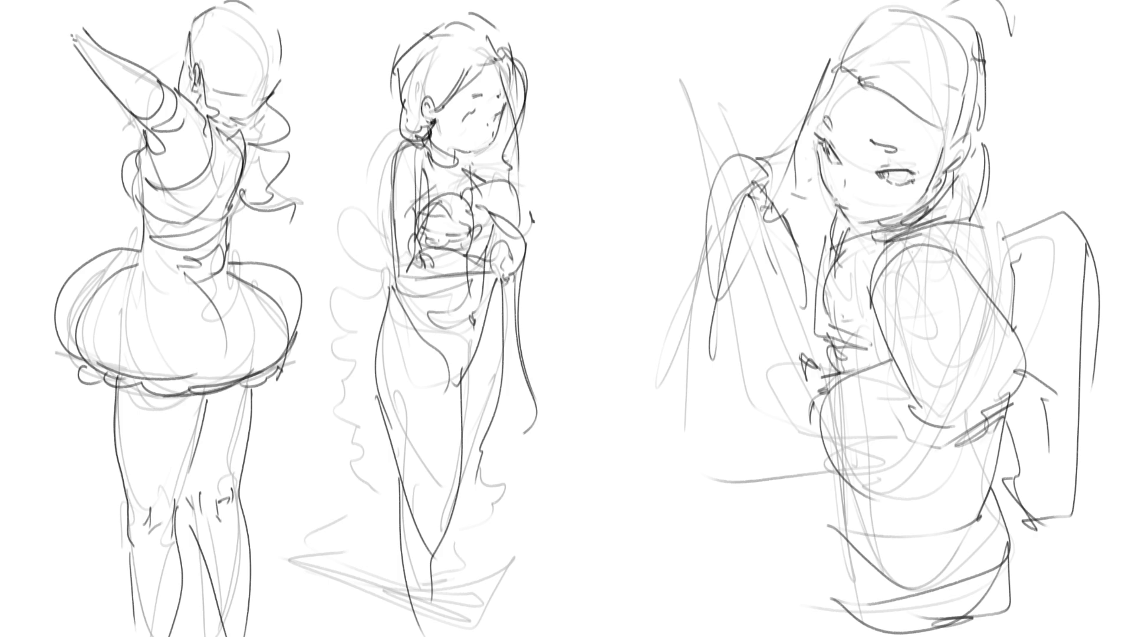
mouse_move(767, 177)
left_mouse_down()
mouse_move(1050, 413)
mouse_move(942, 122)
left_mouse_up()
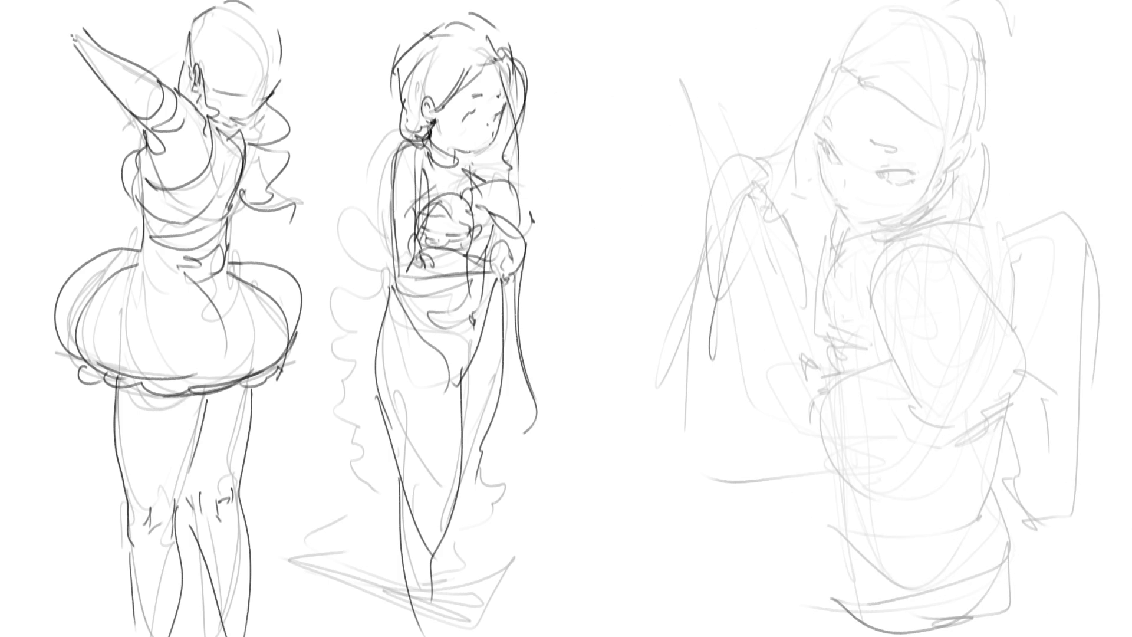
key("m")
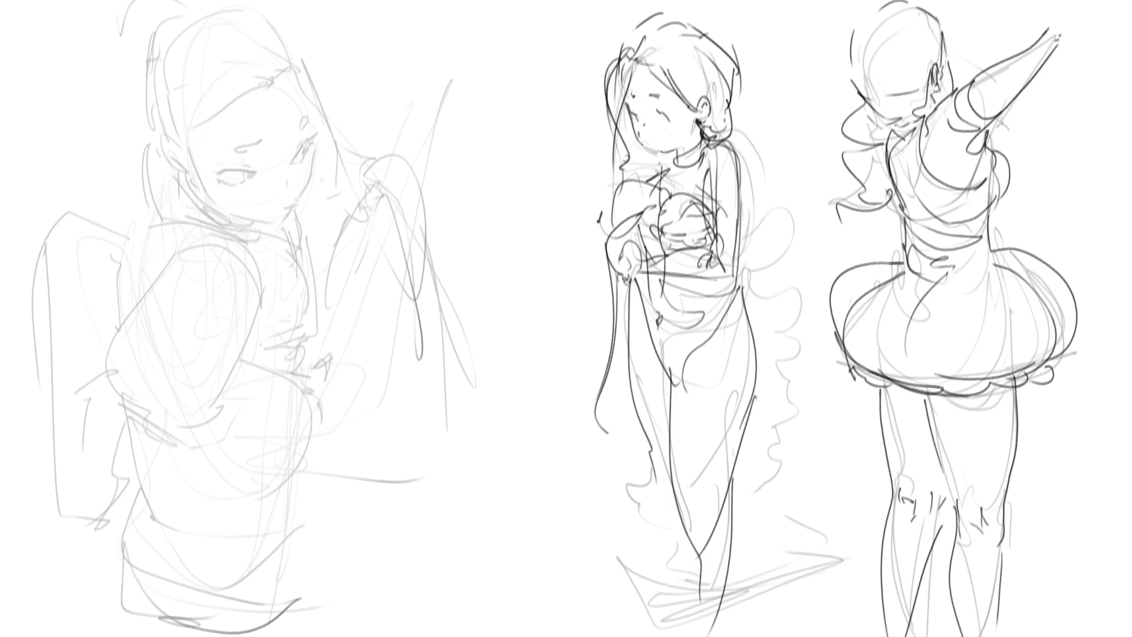
- Ink the left girl's raised hooked hand with fingers, wrist and detail marks
left_click_drag(350, 142, 342, 170)
mouse_move(354, 131)
left_mouse_down()
mouse_move(387, 126)
mouse_move(357, 152)
mouse_move(378, 147)
left_mouse_up()
left_click_drag(381, 139, 354, 161)
mouse_move(353, 150)
left_mouse_down()
mouse_move(386, 155)
mouse_move(390, 174)
mouse_move(362, 178)
mouse_move(379, 187)
mouse_move(366, 201)
left_mouse_up()
left_click_drag(366, 202, 389, 211)
left_click_drag(379, 142, 391, 238)
- Draw the long arm lines and sweeping arc below the raised hand, then the wand it holds
left_click_drag(390, 179, 373, 337)
left_click_drag(348, 182, 368, 319)
mouse_move(348, 177)
left_mouse_down()
mouse_move(322, 271)
mouse_move(364, 375)
left_mouse_up()
left_click_drag(407, 204, 422, 390)
left_click_drag(420, 198, 427, 389)
left_click_drag(385, 131, 419, 200)
mouse_move(383, 132)
left_mouse_down()
mouse_move(395, 119)
mouse_move(454, 416)
left_mouse_up()
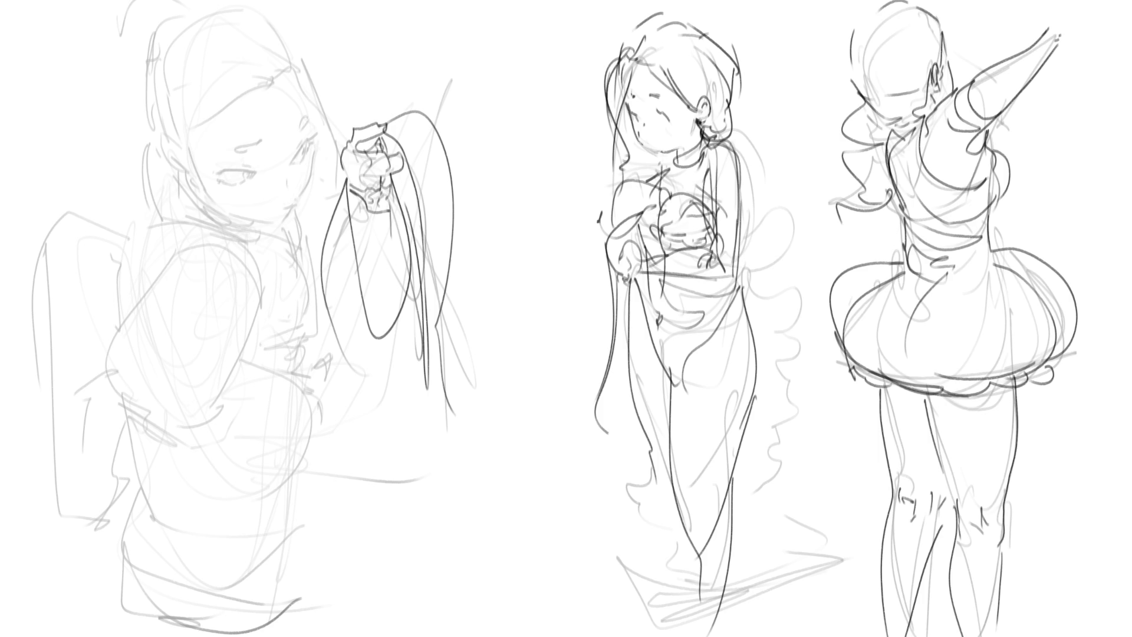
mouse_move(353, 141)
left_mouse_down()
mouse_move(394, 170)
mouse_move(394, 195)
mouse_move(413, 184)
mouse_move(393, 202)
mouse_move(526, 275)
left_mouse_up()
left_click_drag(395, 183, 512, 285)
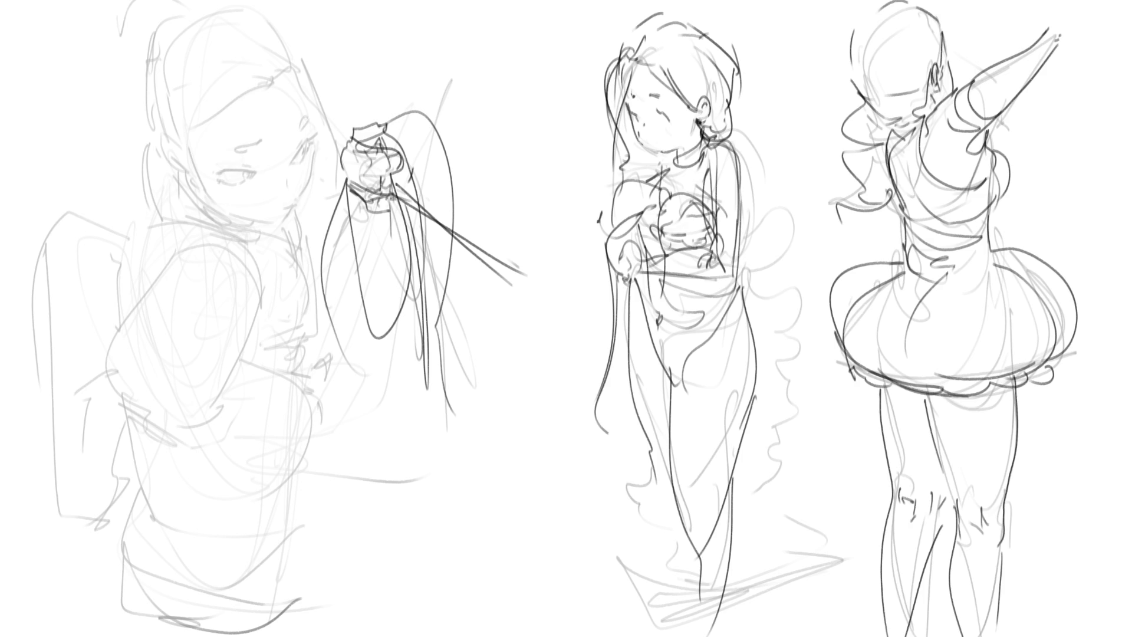
- Outline the left girl's hanging arm and the small hand at its end
left_click_drag(297, 240, 333, 202)
left_click_drag(299, 235, 319, 272)
left_click_drag(333, 202, 335, 333)
left_click_drag(300, 236, 348, 337)
mouse_move(321, 352)
left_mouse_down()
mouse_move(337, 344)
mouse_move(346, 360)
left_mouse_up()
mouse_move(345, 361)
left_mouse_down()
mouse_move(316, 356)
mouse_move(341, 346)
left_mouse_up()
mouse_move(333, 330)
left_mouse_down()
mouse_move(331, 347)
mouse_move(254, 385)
left_mouse_up()
mouse_move(343, 324)
left_mouse_down()
mouse_move(261, 379)
mouse_move(345, 331)
left_mouse_up()
left_click_drag(353, 334, 307, 456)
mouse_move(258, 250)
left_mouse_down()
mouse_move(269, 369)
mouse_move(204, 498)
mouse_move(330, 420)
mouse_move(338, 339)
left_mouse_up()
- Ink the left girl's torso lines, lower-body strokes and a U-shaped fold rising to the chest
left_click_drag(263, 307, 276, 407)
mouse_move(263, 302)
left_mouse_down()
mouse_move(275, 354)
mouse_move(343, 318)
left_mouse_up()
mouse_move(344, 336)
left_mouse_down()
mouse_move(334, 441)
mouse_move(318, 466)
left_mouse_up()
left_click_drag(289, 485, 228, 487)
left_click_drag(227, 487, 254, 563)
left_click_drag(351, 354, 282, 538)
mouse_move(213, 497)
left_mouse_down()
mouse_move(306, 491)
mouse_move(334, 333)
mouse_move(316, 258)
left_mouse_up()
mouse_move(307, 259)
left_mouse_down()
mouse_move(335, 323)
mouse_move(309, 192)
mouse_move(304, 219)
left_mouse_up()
- Ink the left girl's chin, neck, mouth, eye and shoulder
left_click_drag(213, 210, 280, 228)
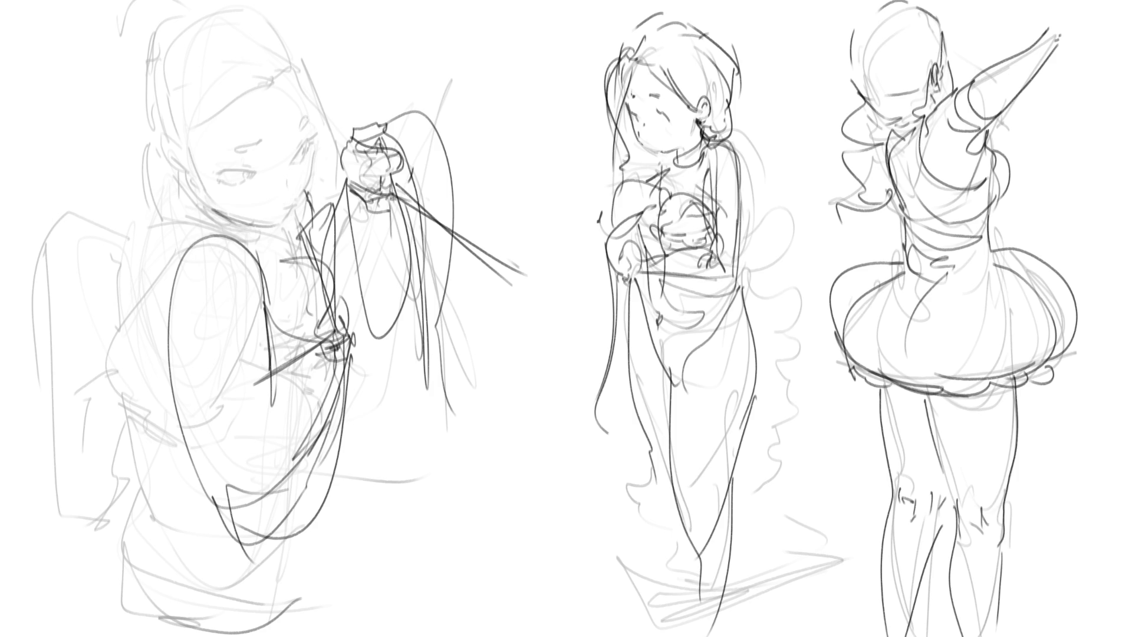
left_click_drag(232, 171, 256, 167)
left_click_drag(242, 173, 300, 144)
left_click_drag(284, 162, 300, 154)
left_click_drag(169, 178, 248, 237)
- Draw the left girl's body contours, U-shaped skirt hems and folds, then the middle girl's chin and ribbed collar
mouse_move(190, 224)
left_mouse_down()
mouse_move(227, 231)
mouse_move(149, 402)
left_mouse_up()
mouse_move(179, 203)
left_mouse_down()
mouse_move(161, 392)
mouse_move(202, 500)
left_mouse_up()
left_click_drag(164, 391, 200, 505)
mouse_move(162, 354)
left_mouse_down()
mouse_move(147, 360)
mouse_move(285, 544)
mouse_move(334, 510)
left_mouse_up()
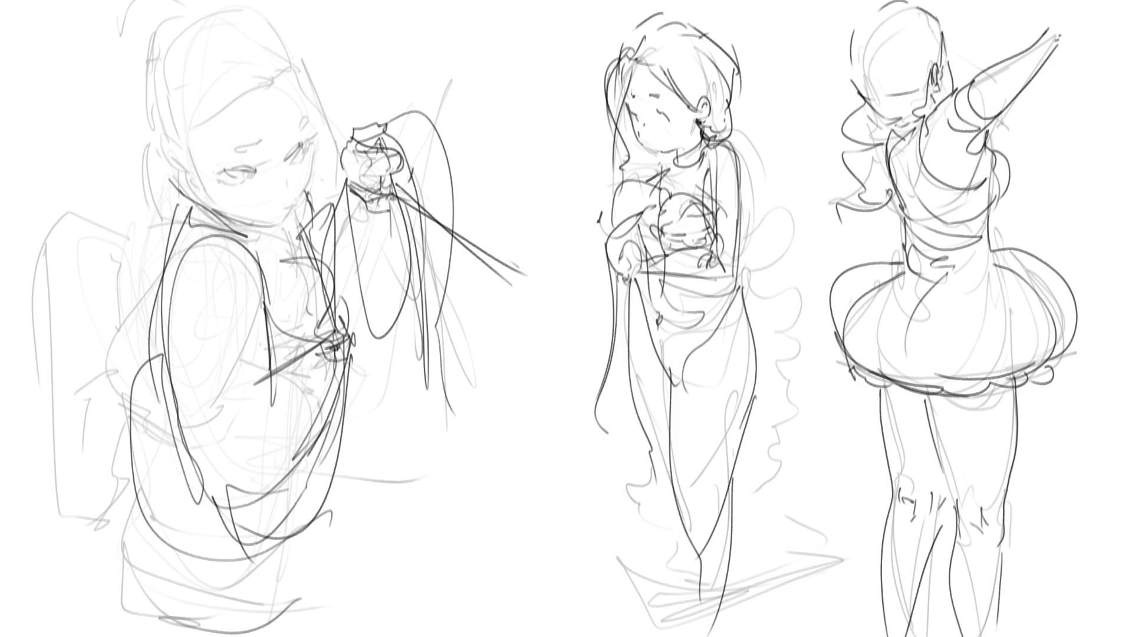
left_click_drag(128, 500, 333, 514)
left_click_drag(346, 399, 331, 514)
left_click_drag(355, 444, 340, 573)
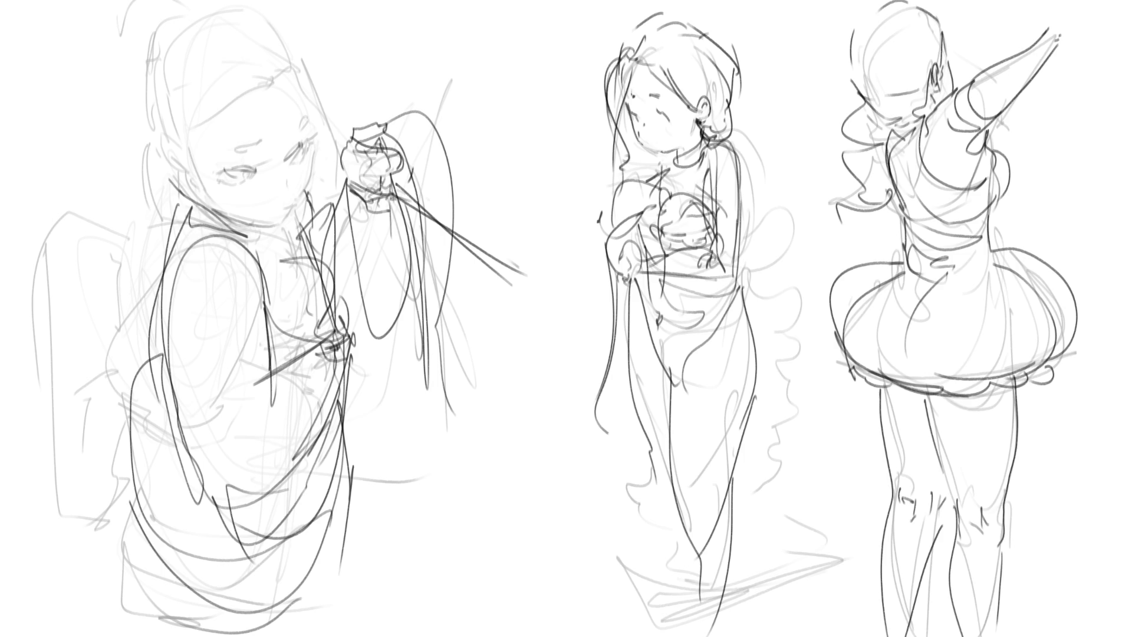
left_click_drag(645, 147, 674, 149)
mouse_move(668, 157)
left_mouse_down()
mouse_move(703, 140)
mouse_move(672, 171)
mouse_move(701, 160)
left_mouse_up()
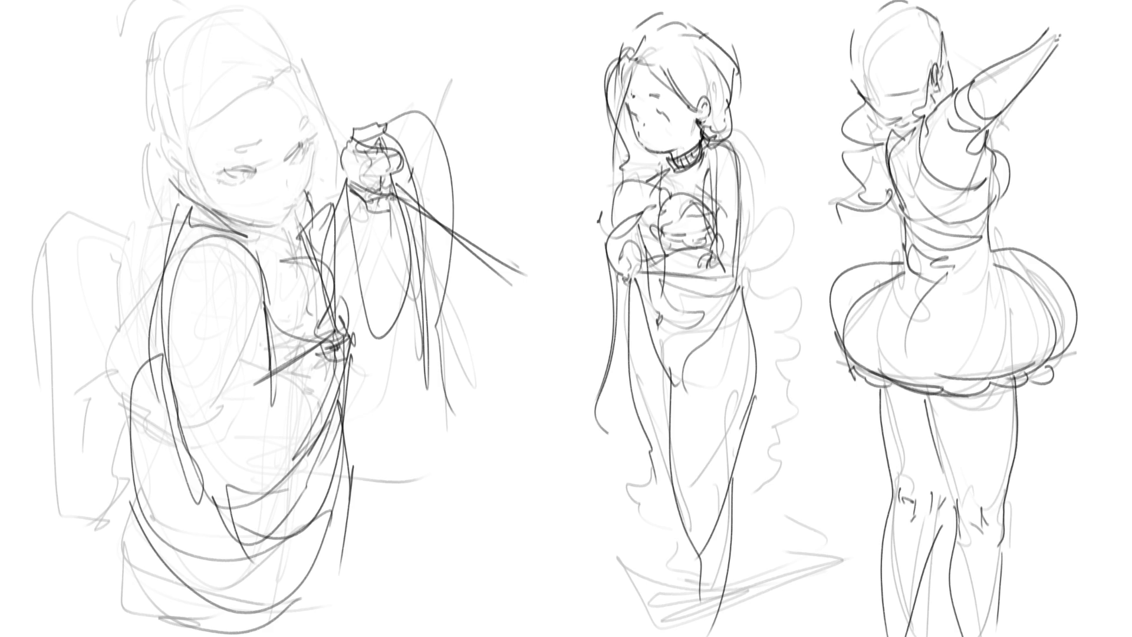
- Mark the middle girl's collar and draw curves and hatching around her hands and bundle
mouse_move(670, 192)
left_mouse_down()
mouse_move(677, 186)
mouse_move(657, 208)
mouse_move(672, 198)
mouse_move(624, 179)
mouse_move(614, 208)
mouse_move(654, 202)
mouse_move(652, 183)
mouse_move(600, 216)
mouse_move(607, 227)
left_mouse_up()
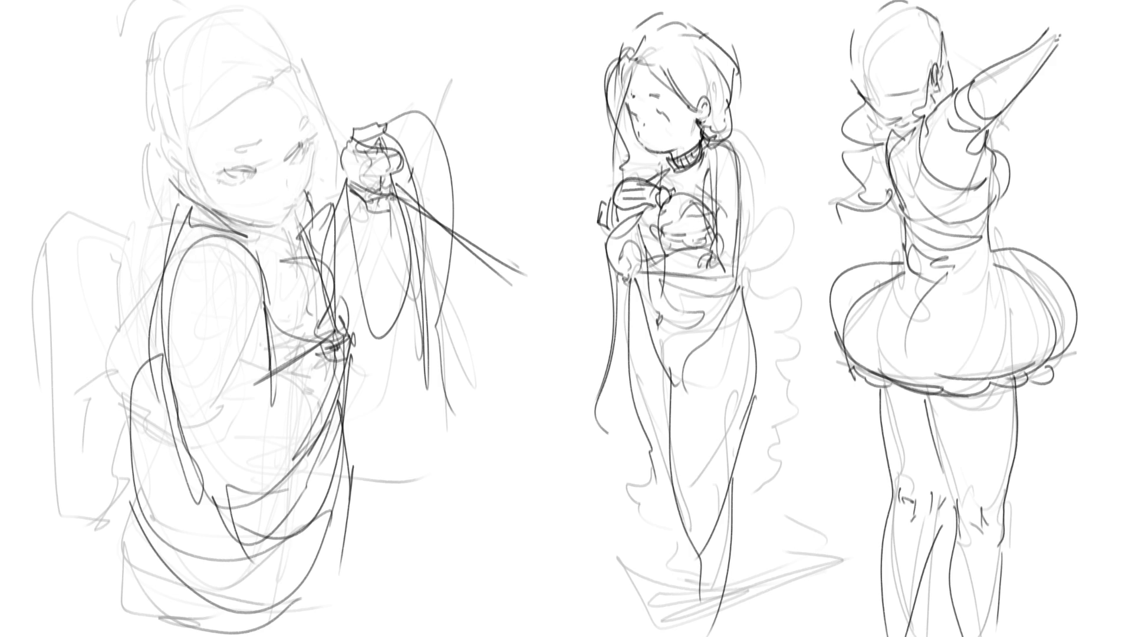
mouse_move(660, 258)
left_mouse_down()
mouse_move(707, 282)
mouse_move(647, 276)
left_mouse_up()
key("ctrl+z")
mouse_move(665, 265)
left_mouse_down()
mouse_move(690, 268)
mouse_move(686, 279)
left_mouse_up()
key("ctrl+z")
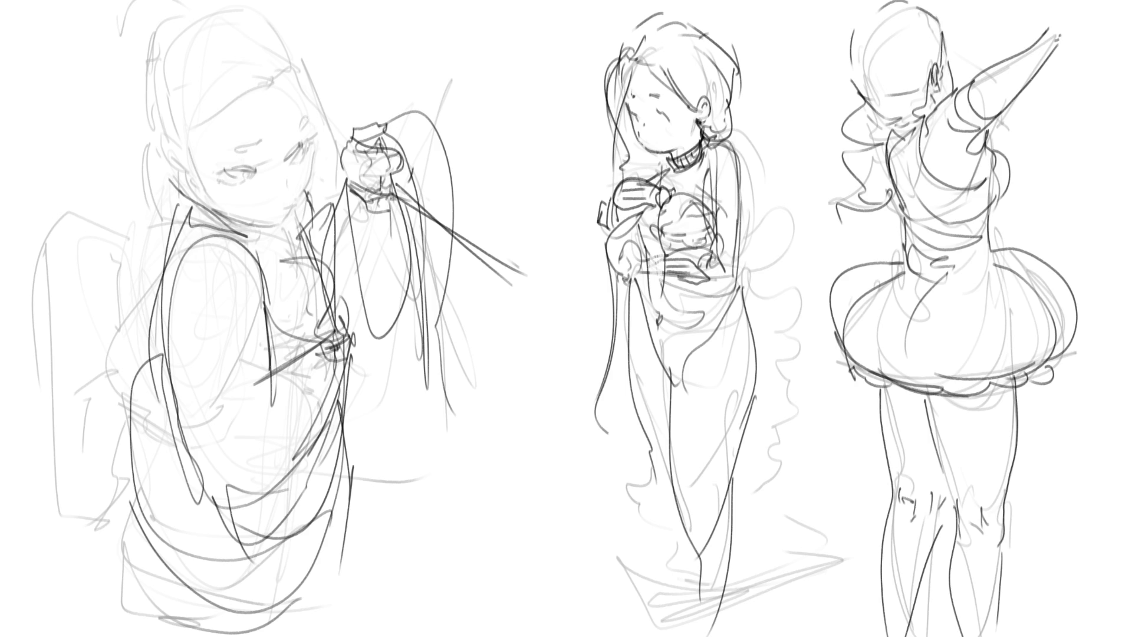
left_click_drag(673, 233, 683, 243)
mouse_move(672, 222)
left_mouse_down()
mouse_move(702, 217)
mouse_move(657, 222)
mouse_move(691, 190)
mouse_move(705, 208)
mouse_move(690, 206)
mouse_move(713, 212)
left_mouse_up()
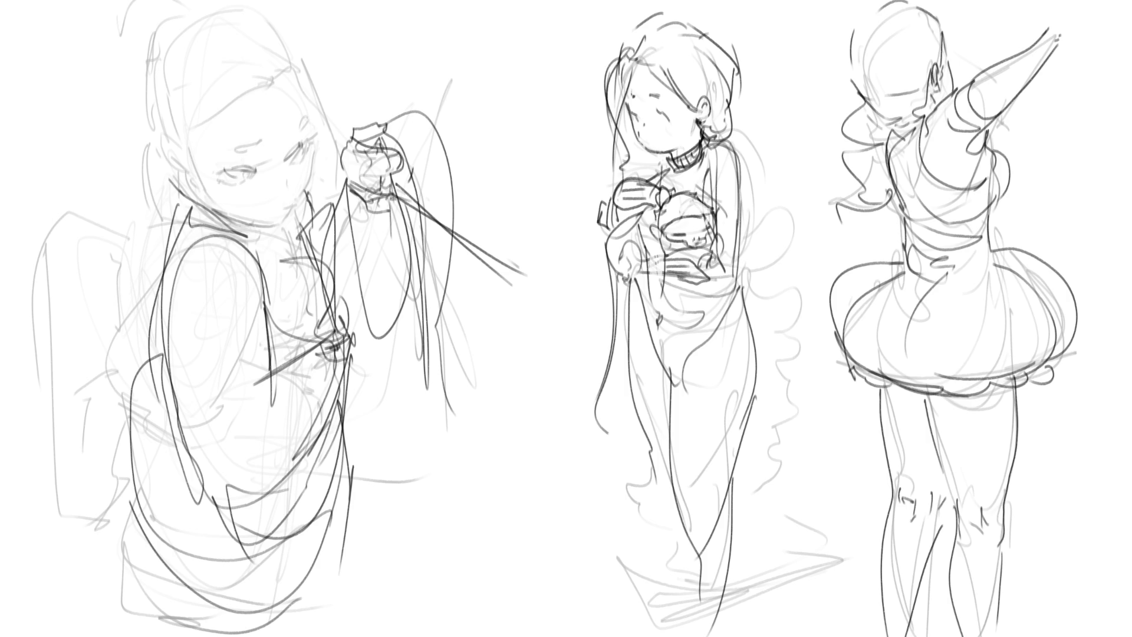
- Draw the middle girl's right shoulder and arm lines, plus short chest strokes
mouse_move(717, 233)
left_mouse_down()
mouse_move(721, 269)
mouse_move(706, 249)
mouse_move(680, 257)
mouse_move(734, 272)
left_mouse_up()
left_click_drag(736, 153, 748, 252)
mouse_move(698, 165)
left_mouse_down()
mouse_move(734, 158)
mouse_move(747, 260)
mouse_move(726, 278)
left_mouse_up()
mouse_move(707, 171)
left_mouse_down()
mouse_move(747, 155)
mouse_move(749, 266)
left_mouse_up()
left_click_drag(713, 181, 719, 207)
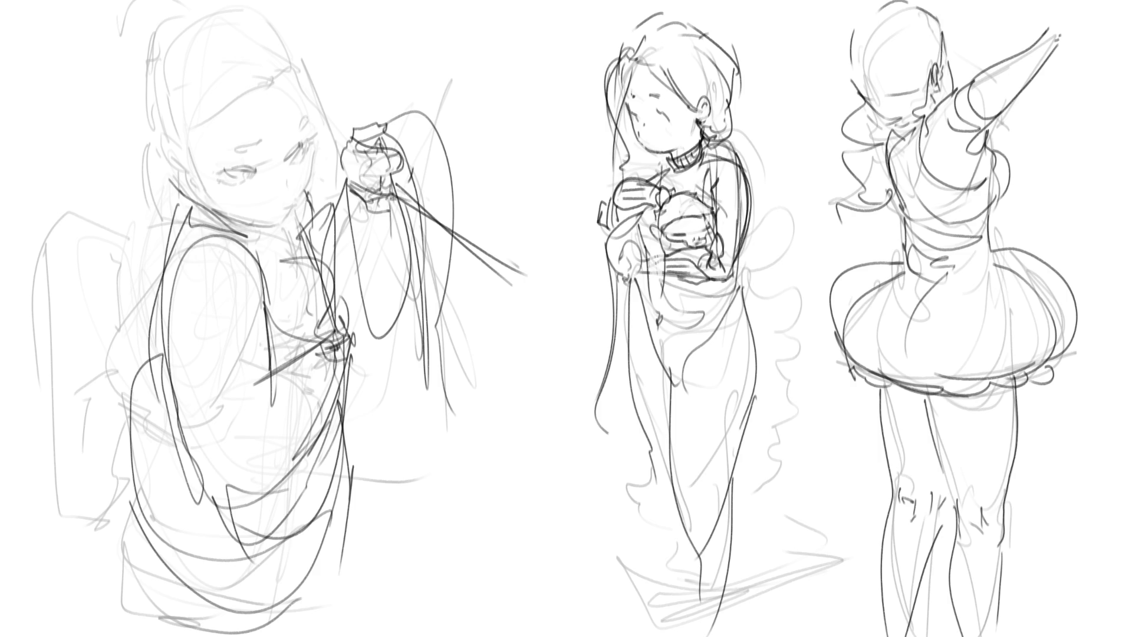
- Draw curves on the middle girl's left hand and her left side contour
mouse_move(633, 237)
left_mouse_down()
mouse_move(620, 252)
mouse_move(641, 278)
mouse_move(644, 211)
mouse_move(607, 303)
mouse_move(602, 419)
left_mouse_up()
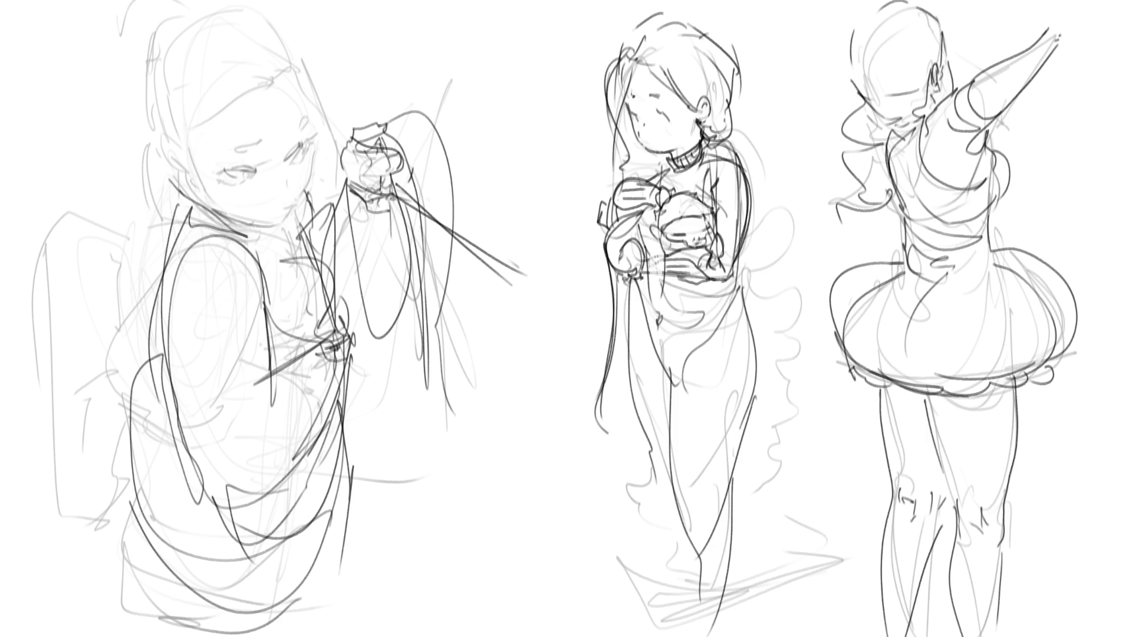
left_click_drag(637, 276, 629, 384)
key("ctrl+z")
left_click_drag(638, 287, 630, 373)
key("ctrl+z")
key("ctrl+z")
key("ctrl+z")
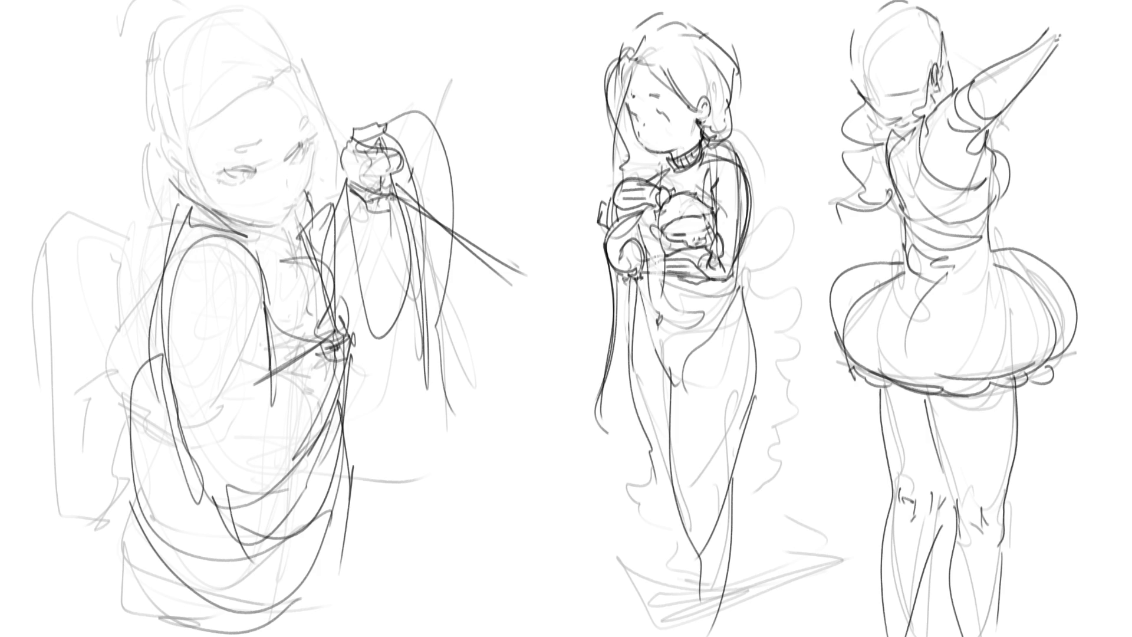
- Add a waist mark and contour the middle girl's right hip and thigh
left_click_drag(660, 294, 652, 316)
left_click_drag(742, 247, 671, 394)
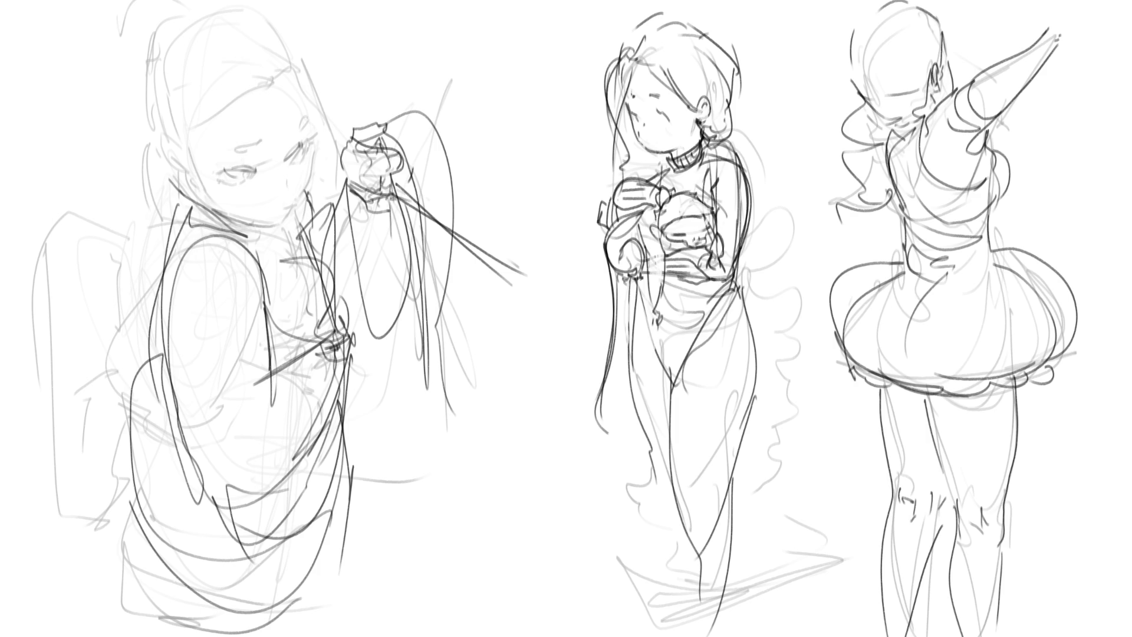
key("ctrl+z")
key("ctrl+z")
key("ctrl+z")
key("ctrl+z")
key("ctrl+z")
key("ctrl+z")
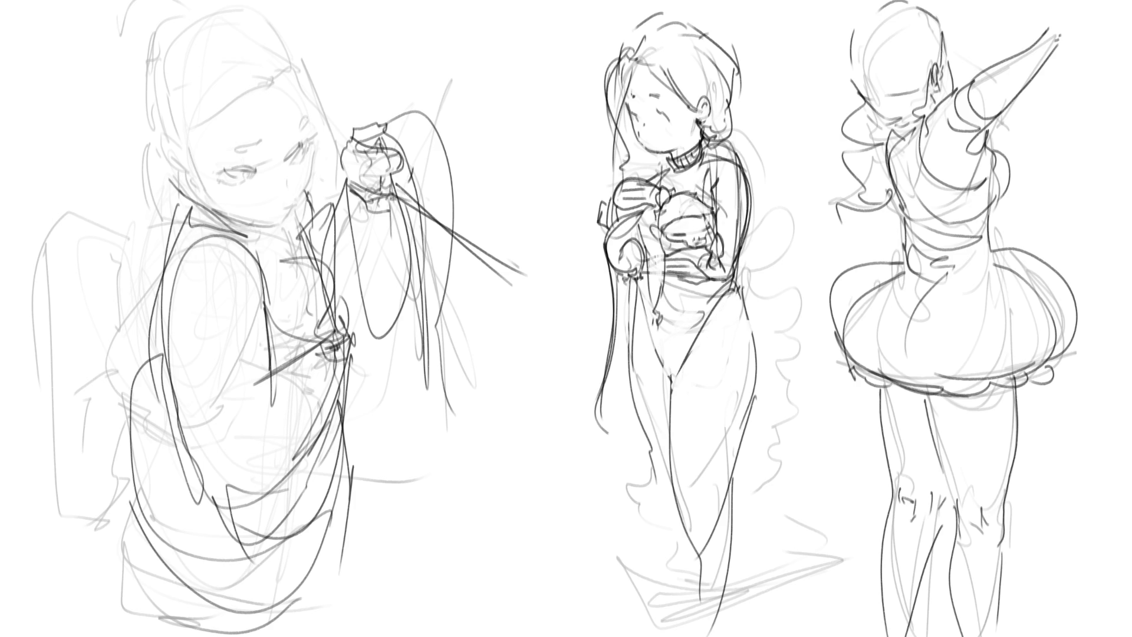
key("ctrl+z")
key("ctrl+z")
key("ctrl+z")
key("ctrl+z")
key("ctrl+z")
key("ctrl+z")
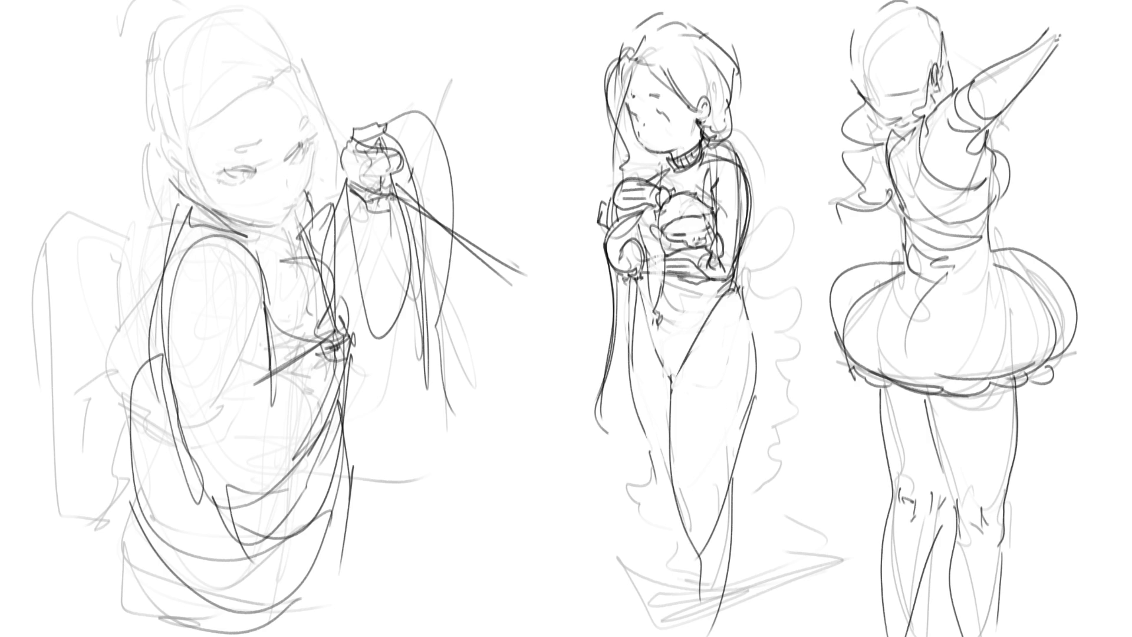
- Fill in two solid black boots on the middle girl's lower legs
mouse_move(680, 527)
left_mouse_down()
mouse_move(708, 531)
mouse_move(707, 618)
left_mouse_up()
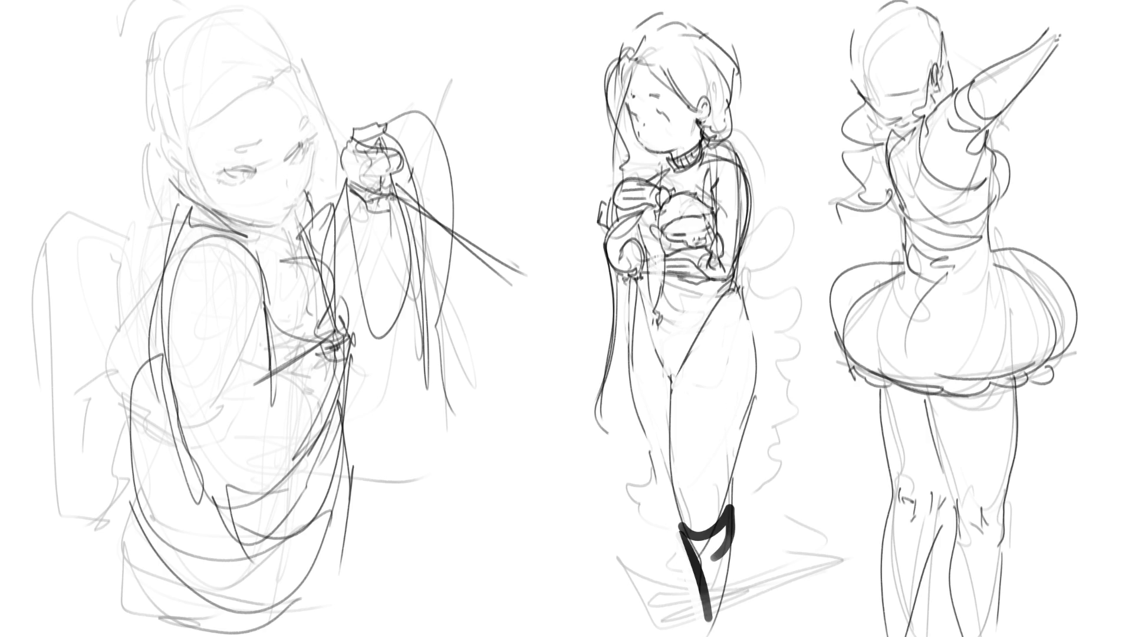
left_click_drag(733, 511, 734, 636)
left_click_drag(687, 536, 720, 635)
left_click_drag(706, 535, 727, 620)
mouse_move(656, 503)
left_mouse_down()
mouse_move(678, 531)
mouse_move(689, 592)
left_mouse_up()
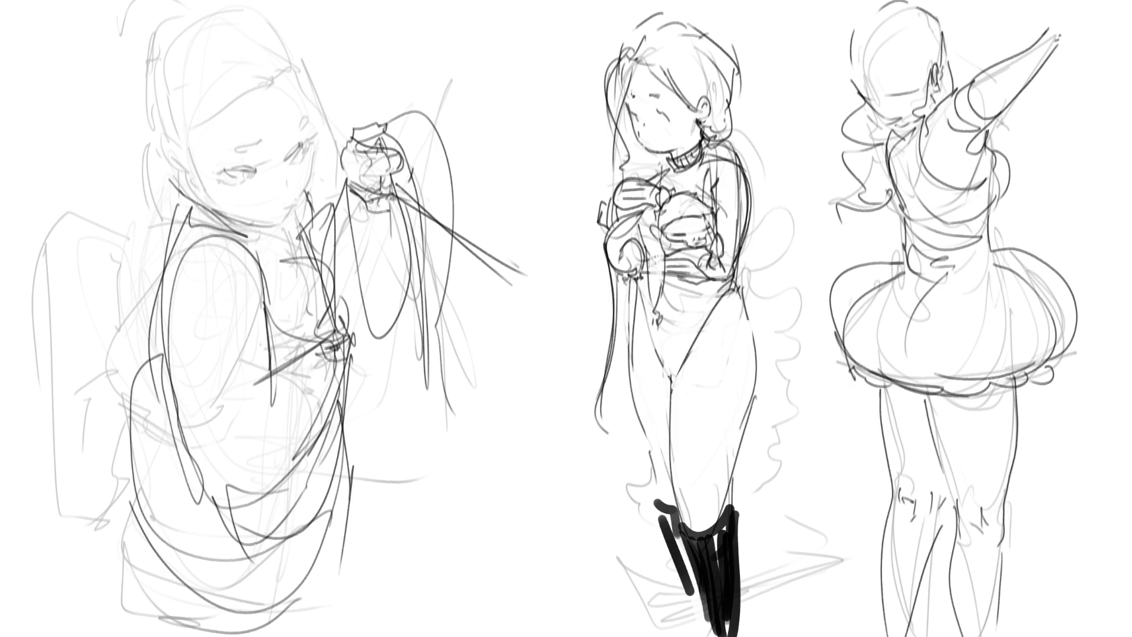
- Add hair, arm and wavy side strokes to the middle girl, then erase-fade the left sketch
left_click_drag(743, 135, 732, 165)
mouse_move(748, 217)
left_mouse_down()
mouse_move(764, 238)
mouse_move(755, 288)
mouse_move(774, 403)
left_mouse_up()
left_click_drag(767, 358, 788, 393)
left_click_drag(788, 394, 760, 420)
left_click_drag(761, 367, 762, 433)
left_click_drag(768, 426, 784, 443)
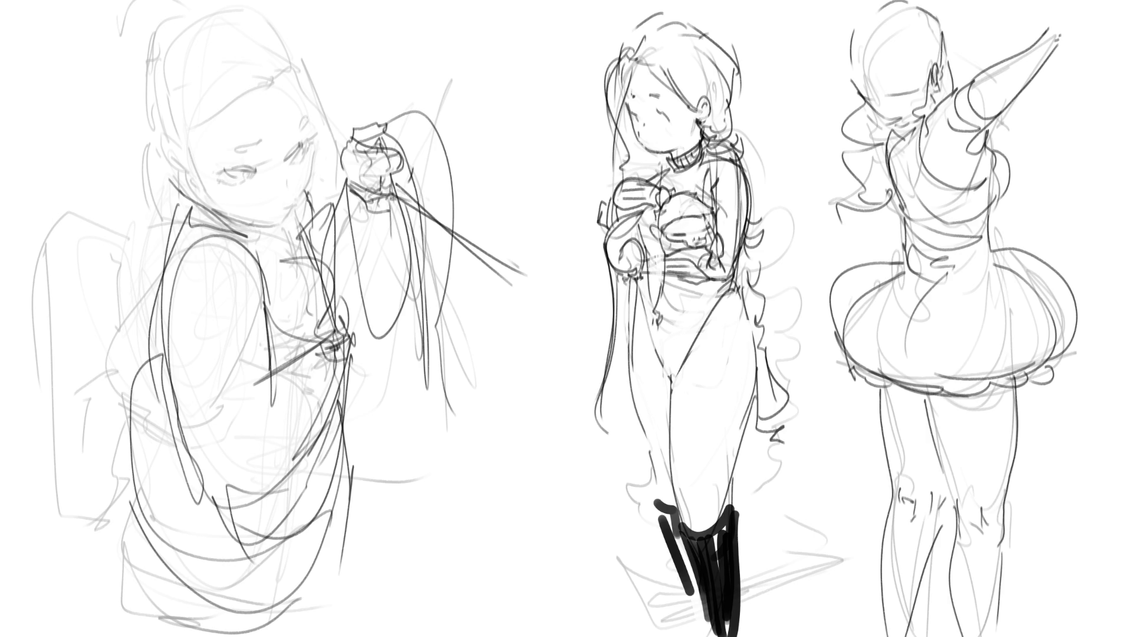
mouse_move(354, 147)
left_mouse_down()
mouse_move(468, 190)
mouse_move(240, 114)
mouse_move(260, 636)
left_mouse_up()
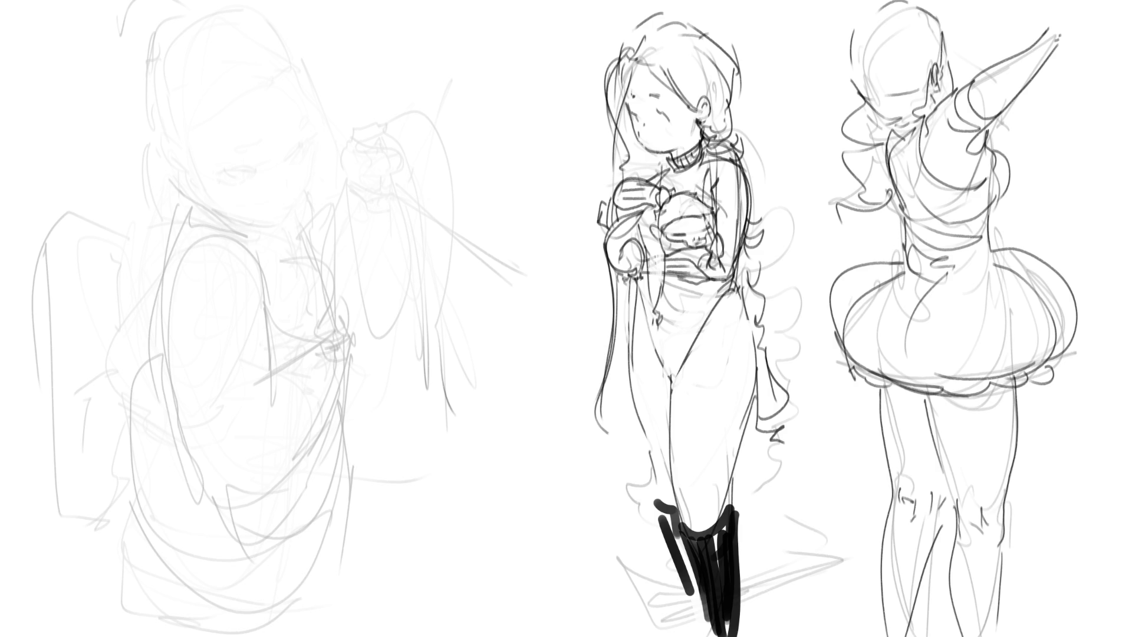
- Sketch new shoulder, arm and neck lines on the faded left figure
mouse_move(146, 295)
left_mouse_down()
mouse_move(218, 238)
mouse_move(272, 249)
left_mouse_up()
left_click_drag(165, 194, 271, 246)
mouse_move(268, 235)
left_mouse_down()
mouse_move(287, 237)
mouse_move(328, 196)
mouse_move(297, 274)
mouse_move(322, 252)
left_mouse_up()
left_click_drag(242, 245, 277, 264)
mouse_move(168, 199)
left_mouse_down()
mouse_move(197, 216)
mouse_move(186, 203)
mouse_move(58, 268)
mouse_move(65, 292)
left_mouse_up()
mouse_move(140, 291)
left_mouse_down()
mouse_move(127, 299)
mouse_move(152, 271)
left_mouse_up()
left_click_drag(183, 164, 193, 196)
- Draw the left girl's new head outline with eyes, nose, chin and both brows
mouse_move(191, 195)
left_mouse_down()
mouse_move(253, 222)
mouse_move(205, 162)
mouse_move(266, 32)
mouse_move(318, 172)
mouse_move(299, 194)
left_mouse_up()
left_click_drag(289, 205, 257, 211)
mouse_move(233, 145)
left_mouse_down()
mouse_move(273, 141)
mouse_move(313, 116)
left_mouse_up()
left_click_drag(290, 184, 276, 201)
left_click_drag(266, 118, 262, 126)
left_click_drag(308, 96, 304, 107)
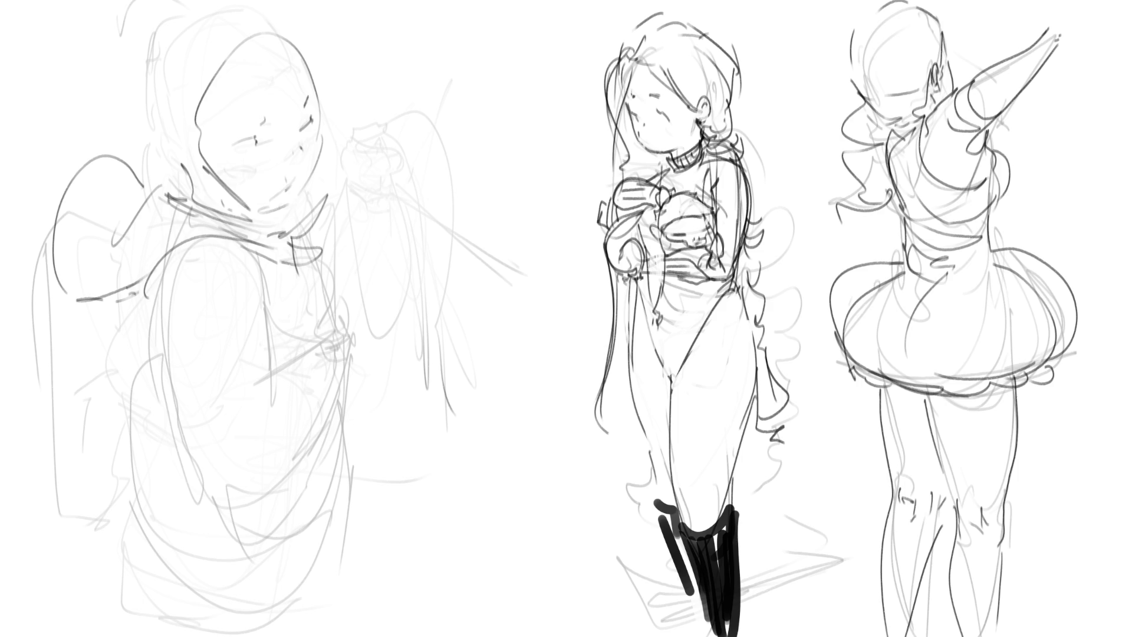
- Draw the left girl's hair arc, long fringe, back outline and ear curl
left_click_drag(279, 23, 326, 86)
left_click_drag(257, 40, 287, 94)
mouse_move(204, 130)
left_mouse_down()
mouse_move(318, 78)
mouse_move(204, 179)
left_mouse_up()
mouse_move(163, 193)
left_mouse_down()
mouse_move(185, 184)
mouse_move(133, 151)
mouse_move(76, 75)
mouse_move(124, 98)
left_mouse_up()
left_click_drag(126, 31, 137, 31)
left_click_drag(152, 154, 230, 203)
- Refine the left girl's jaw, chin, ear curl and neck, adding collar strokes under the chin
left_click_drag(247, 210, 300, 213)
mouse_move(315, 88)
left_mouse_down()
mouse_move(310, 183)
mouse_move(288, 190)
mouse_move(301, 196)
mouse_move(231, 209)
mouse_move(248, 215)
left_mouse_up()
left_click_drag(227, 166, 203, 183)
left_click_drag(197, 134, 166, 166)
left_click_drag(219, 169, 201, 193)
mouse_move(217, 173)
left_mouse_down()
mouse_move(194, 200)
mouse_move(221, 205)
left_mouse_up()
left_click_drag(262, 199, 227, 218)
left_click_drag(264, 204, 255, 224)
left_click_drag(297, 195, 244, 201)
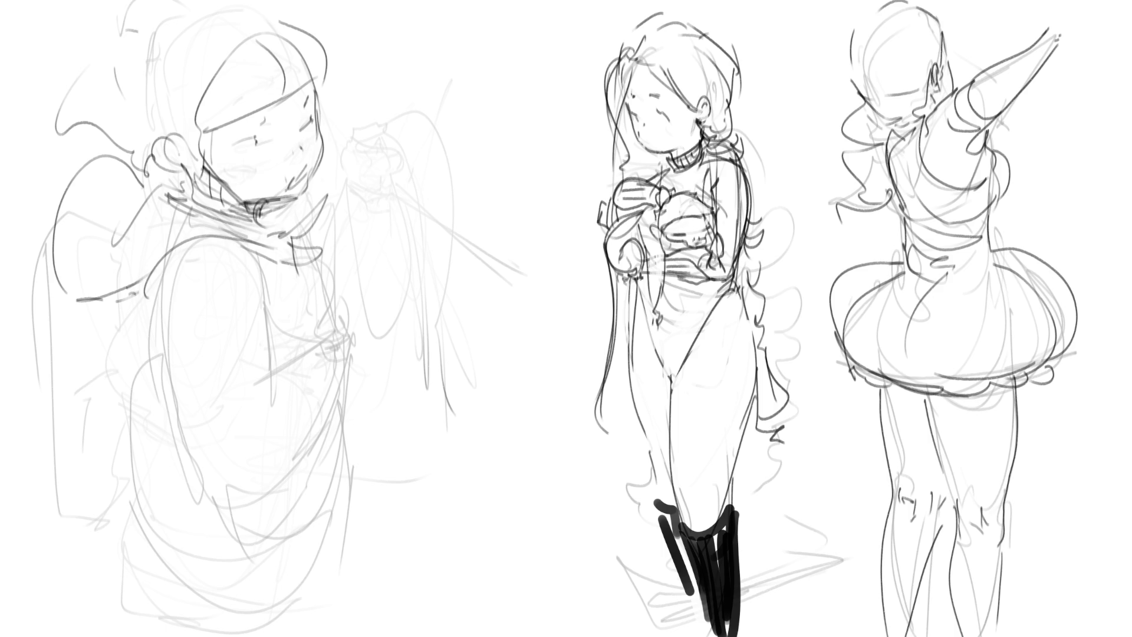
- Draw a flower-topped diagonal wand with the left girl's forearm and wrist cuff
mouse_move(352, 154)
left_mouse_down()
mouse_move(389, 136)
mouse_move(407, 181)
left_mouse_up()
mouse_move(365, 134)
left_mouse_down()
mouse_move(352, 172)
mouse_move(369, 196)
mouse_move(411, 189)
mouse_move(400, 197)
left_mouse_up()
left_click_drag(361, 155, 437, 221)
left_click_drag(362, 177, 532, 302)
left_click_drag(425, 207, 535, 304)
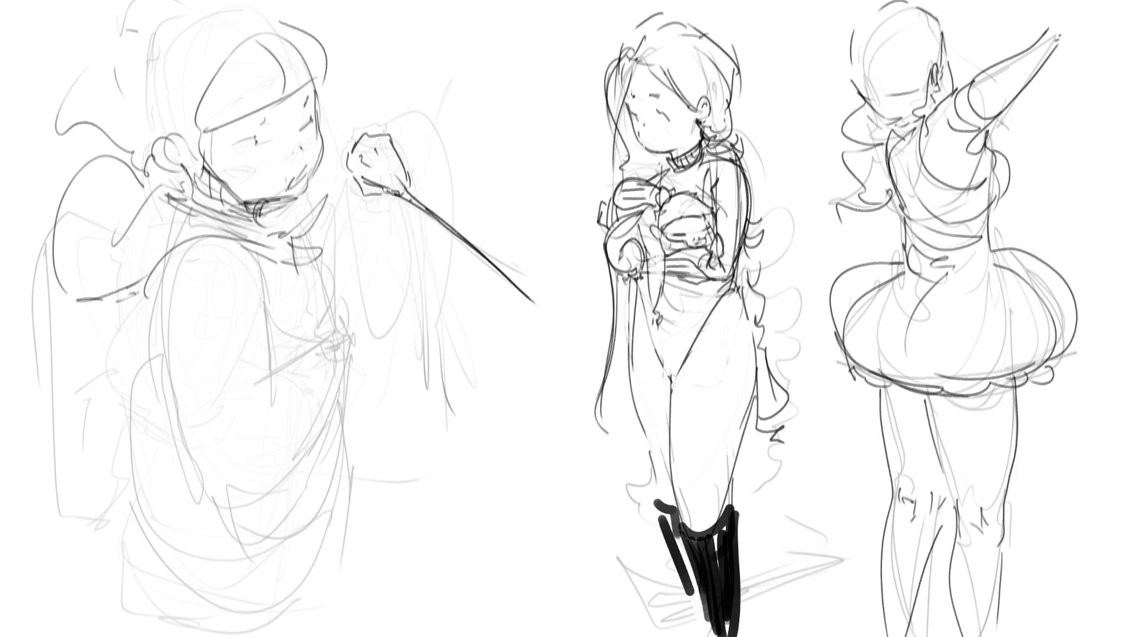
mouse_move(387, 137)
left_mouse_down()
mouse_move(423, 179)
mouse_move(406, 248)
left_mouse_up()
mouse_move(424, 185)
left_mouse_down()
mouse_move(453, 250)
mouse_move(446, 272)
left_mouse_up()
mouse_move(385, 223)
left_mouse_down()
mouse_move(370, 242)
mouse_move(395, 287)
mouse_move(334, 202)
mouse_move(348, 281)
left_mouse_up()
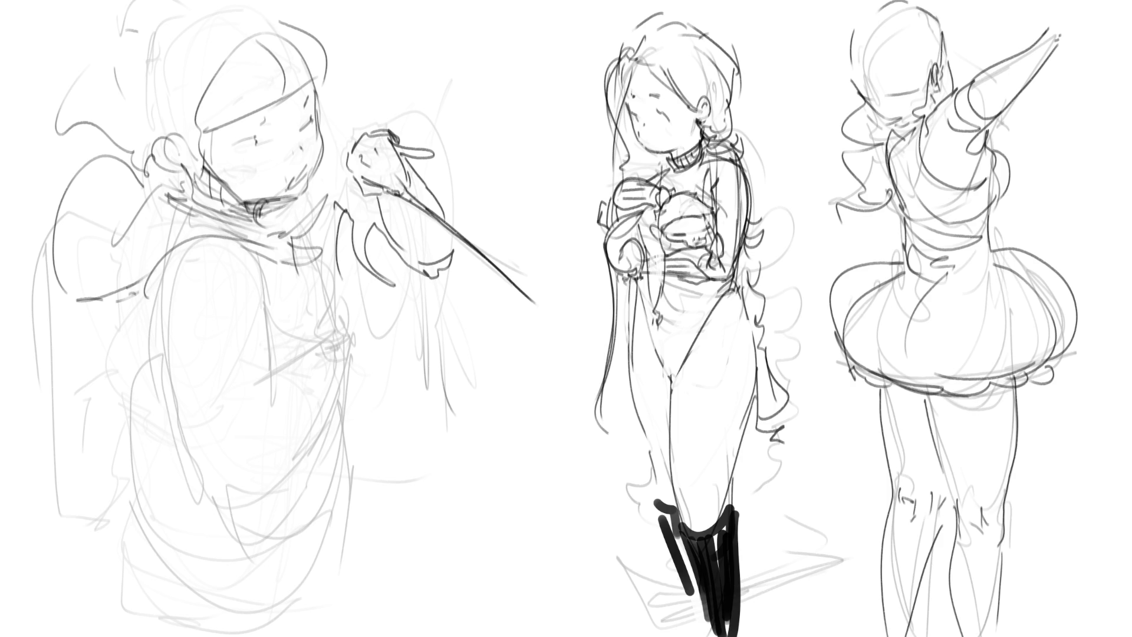
- Sketch the left girl's body edge, torso lines and a V-shaped fold
mouse_move(180, 242)
left_mouse_down()
mouse_move(156, 313)
mouse_move(155, 369)
mouse_move(272, 331)
mouse_move(276, 341)
left_mouse_up()
left_click_drag(259, 294, 268, 325)
mouse_move(198, 233)
left_mouse_down()
mouse_move(179, 331)
mouse_move(201, 350)
left_mouse_up()
mouse_move(191, 347)
left_mouse_down()
mouse_move(149, 375)
mouse_move(247, 324)
mouse_move(270, 345)
left_mouse_up()
mouse_move(173, 360)
left_mouse_down()
mouse_move(180, 386)
mouse_move(218, 353)
left_mouse_up()
left_click_drag(257, 331, 261, 374)
left_click_drag(152, 372, 182, 380)
- Draw a peaked fold on the lower body and the left girl's lower sleeve and hand
mouse_move(200, 431)
left_mouse_down()
mouse_move(266, 373)
mouse_move(370, 414)
left_mouse_up()
mouse_move(273, 383)
left_mouse_down()
mouse_move(382, 408)
mouse_move(400, 373)
mouse_move(418, 459)
left_mouse_up()
mouse_move(365, 372)
left_mouse_down()
mouse_move(385, 378)
mouse_move(413, 439)
left_mouse_up()
left_click_drag(367, 418, 421, 439)
mouse_move(411, 402)
left_mouse_down()
mouse_move(435, 431)
mouse_move(410, 449)
left_mouse_up()
mouse_move(396, 442)
left_mouse_down()
mouse_move(444, 465)
mouse_move(377, 542)
left_mouse_up()
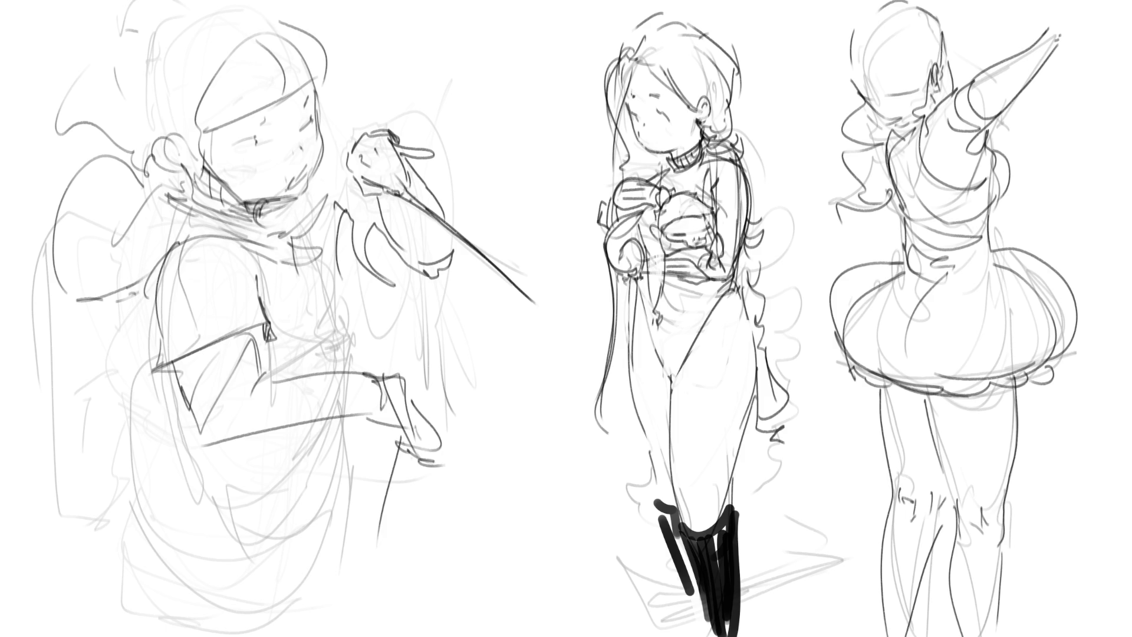
- Darken the left girl's curved torso and sleeve contour lines
mouse_move(315, 233)
left_mouse_down()
mouse_move(333, 339)
mouse_move(301, 355)
left_mouse_up()
mouse_move(351, 306)
left_mouse_down()
mouse_move(320, 374)
mouse_move(370, 366)
left_mouse_up()
mouse_move(343, 371)
left_mouse_down()
mouse_move(315, 375)
mouse_move(326, 372)
left_mouse_up()
left_click_drag(347, 293, 366, 354)
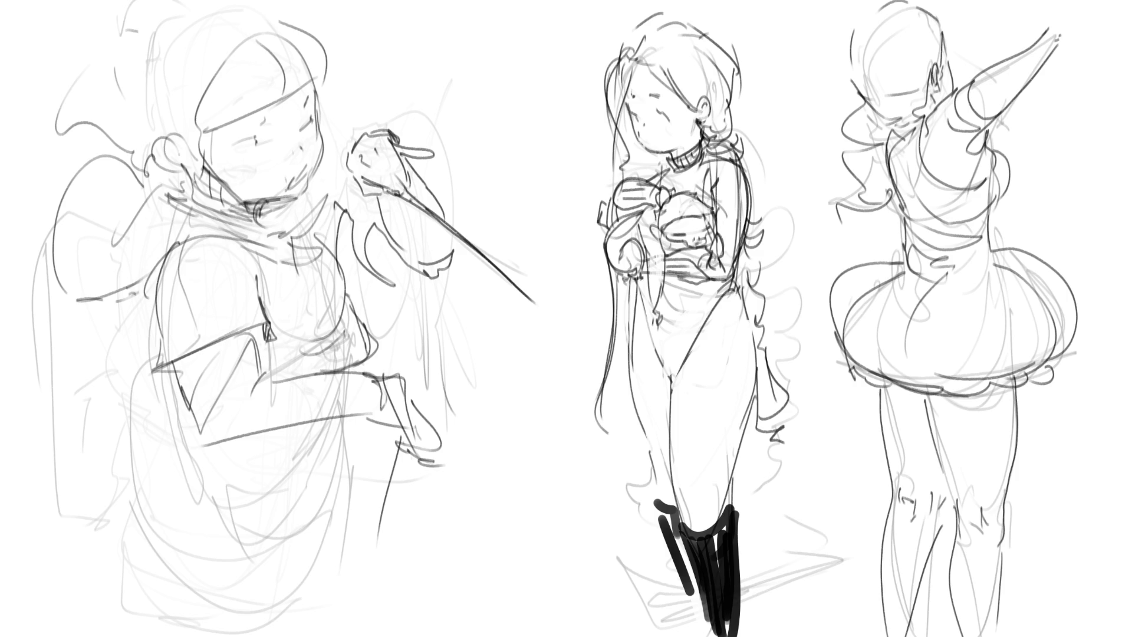
left_click_drag(167, 374, 190, 411)
- Sweep dark lines and long curves down the left girl's lower body
left_click_drag(344, 411, 337, 465)
mouse_move(243, 444)
left_mouse_down()
mouse_move(334, 433)
mouse_move(335, 525)
left_mouse_up()
left_click_drag(363, 420, 318, 602)
left_click_drag(170, 438, 203, 603)
left_click_drag(259, 447, 198, 605)
mouse_move(174, 429)
left_mouse_down()
mouse_move(128, 414)
mouse_move(63, 543)
mouse_move(264, 618)
left_mouse_up()
left_click_drag(324, 554, 306, 584)
left_click_drag(358, 446, 345, 580)
left_click_drag(348, 579, 263, 636)
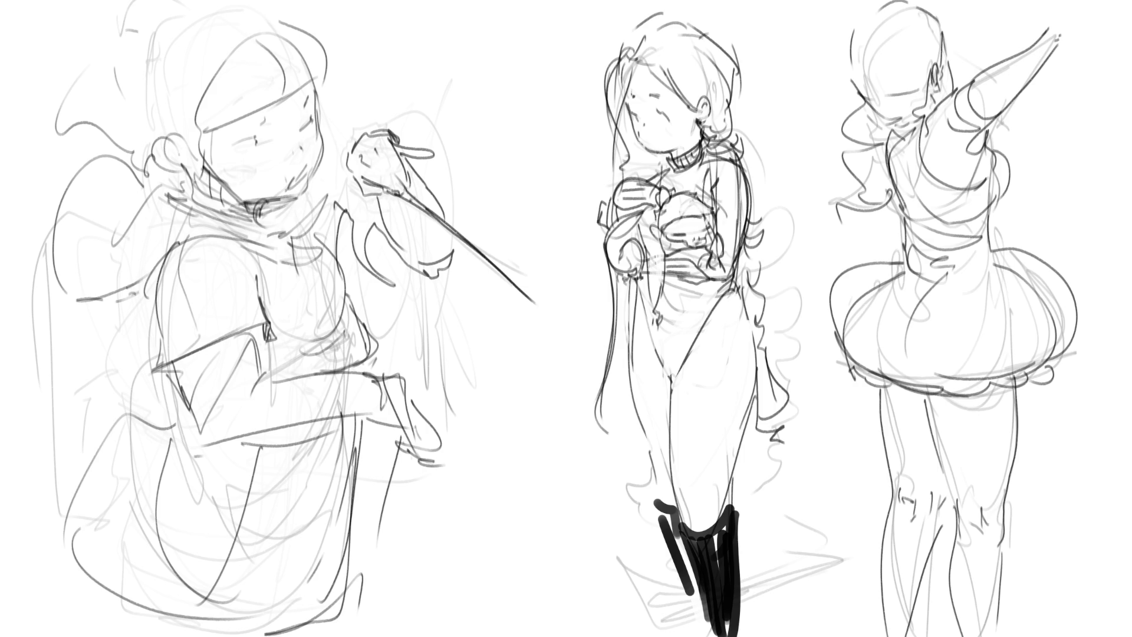
- Redraw the left girl's head and hair outline with added hair strands
mouse_move(145, 64)
left_mouse_down()
mouse_move(135, 133)
mouse_move(188, 68)
mouse_move(262, 35)
left_mouse_up()
mouse_move(144, 36)
left_mouse_down()
mouse_move(262, 12)
mouse_move(131, 121)
left_mouse_up()
mouse_move(63, 56)
left_mouse_down()
mouse_move(114, 99)
mouse_move(116, 72)
left_mouse_up()
left_click_drag(110, 1, 116, 68)
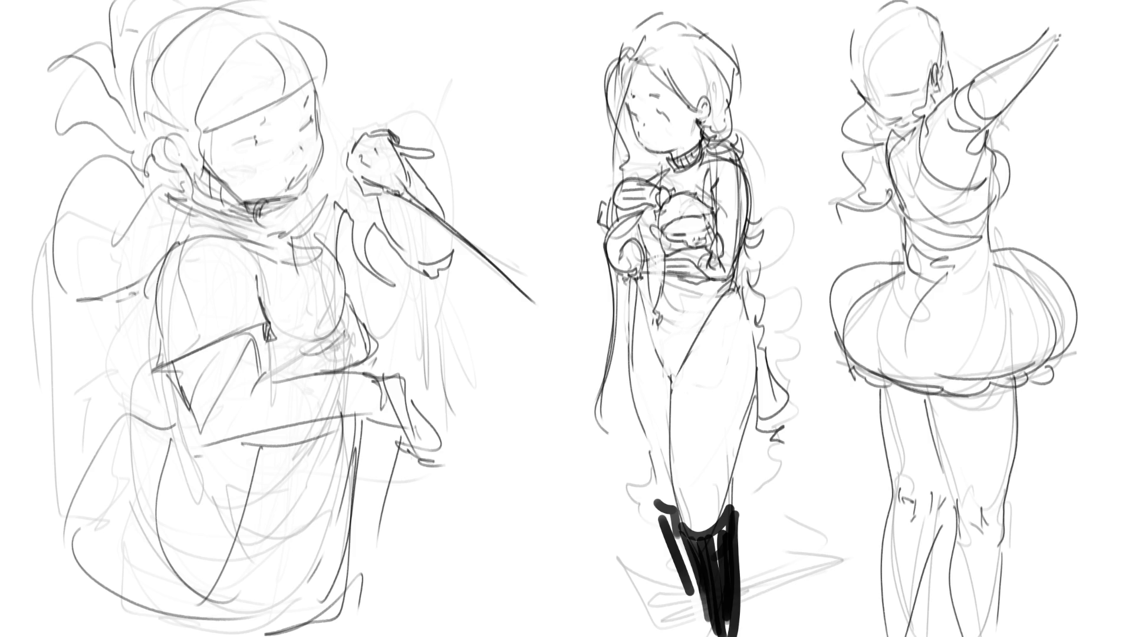
- Sketch a round hair bun on the right girl's head with lines under her chin and neck
left_click_drag(867, 41, 861, 69)
mouse_move(838, 35)
left_mouse_down()
mouse_move(861, 15)
mouse_move(873, 77)
left_mouse_up()
left_click_drag(873, 35, 881, 59)
mouse_move(861, 27)
left_mouse_down()
mouse_move(875, 11)
mouse_move(950, 28)
left_mouse_up()
mouse_move(854, 74)
left_mouse_down()
mouse_move(926, 86)
mouse_move(886, 117)
mouse_move(908, 130)
mouse_move(901, 119)
mouse_move(902, 136)
left_mouse_up()
left_click_drag(894, 121, 901, 132)
- Ink the right girl's neck, ear and the outline of her upper back and shoulder
mouse_move(865, 93)
left_mouse_down()
mouse_move(919, 113)
mouse_move(903, 115)
left_mouse_up()
left_click_drag(906, 112, 896, 135)
left_click_drag(941, 65, 949, 95)
left_click_drag(943, 33, 952, 52)
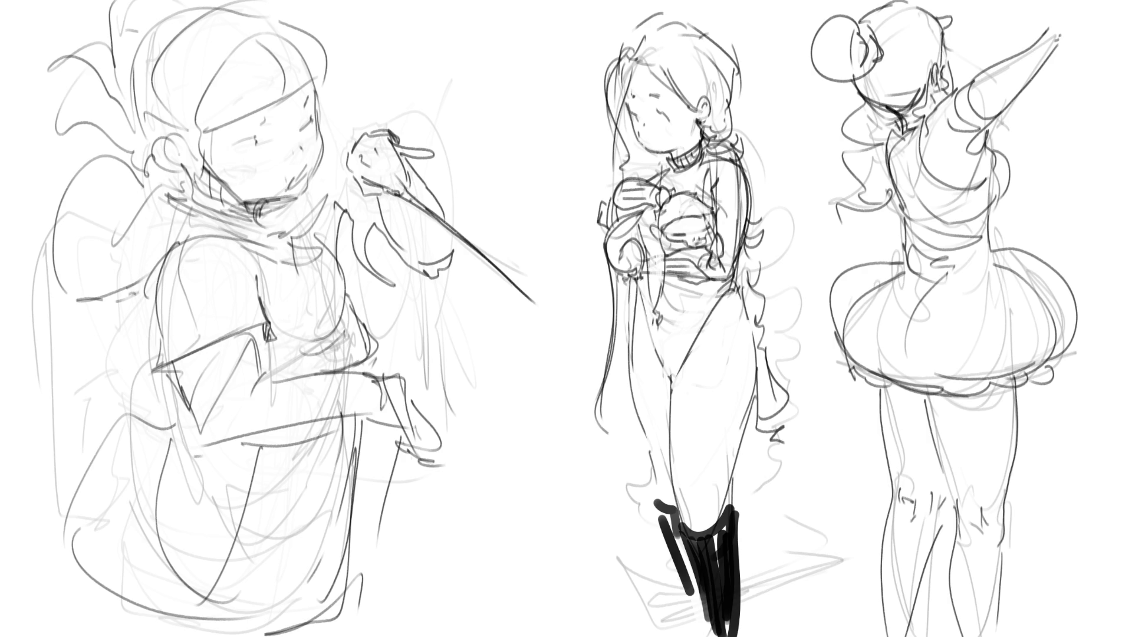
mouse_move(897, 124)
left_mouse_down()
mouse_move(885, 197)
mouse_move(900, 213)
mouse_move(915, 164)
mouse_move(981, 190)
left_mouse_up()
- Redraw the right girl's raised arm reaching to the top edge, with armpit and side below
mouse_move(986, 135)
left_mouse_down()
mouse_move(971, 163)
mouse_move(959, 142)
left_mouse_up()
mouse_move(970, 83)
left_mouse_down()
mouse_move(924, 117)
mouse_move(1045, 25)
mouse_move(1064, 26)
left_mouse_up()
left_click_drag(1074, 23, 981, 123)
left_click_drag(1080, 15, 995, 106)
mouse_move(1091, 12)
left_mouse_down()
mouse_move(1001, 96)
mouse_move(982, 156)
left_mouse_up()
mouse_move(980, 142)
left_mouse_down()
mouse_move(1008, 196)
mouse_move(995, 213)
left_mouse_up()
mouse_move(997, 154)
left_mouse_down()
mouse_move(993, 212)
mouse_move(974, 254)
mouse_move(991, 250)
left_mouse_up()
mouse_move(989, 212)
left_mouse_down()
mouse_move(997, 282)
mouse_move(1066, 277)
mouse_move(1085, 353)
left_mouse_up()
- Reshape the right girl's skirt into a puffy bulb and mark its waistline
mouse_move(1047, 253)
left_mouse_down()
mouse_move(1064, 367)
mouse_move(1065, 357)
left_mouse_up()
mouse_move(903, 244)
left_mouse_down()
mouse_move(830, 327)
mouse_move(882, 260)
mouse_move(854, 361)
left_mouse_up()
left_click_drag(906, 268, 852, 343)
left_click_drag(853, 341, 923, 386)
mouse_move(944, 278)
left_mouse_down()
mouse_move(938, 388)
mouse_move(1012, 394)
left_mouse_up()
mouse_move(970, 267)
left_mouse_down()
mouse_move(996, 307)
mouse_move(1002, 394)
left_mouse_up()
mouse_move(1084, 327)
left_mouse_down()
mouse_move(1002, 384)
mouse_move(955, 242)
mouse_move(903, 254)
left_mouse_up()
mouse_move(902, 242)
left_mouse_down()
mouse_move(897, 196)
mouse_move(908, 259)
left_mouse_up()
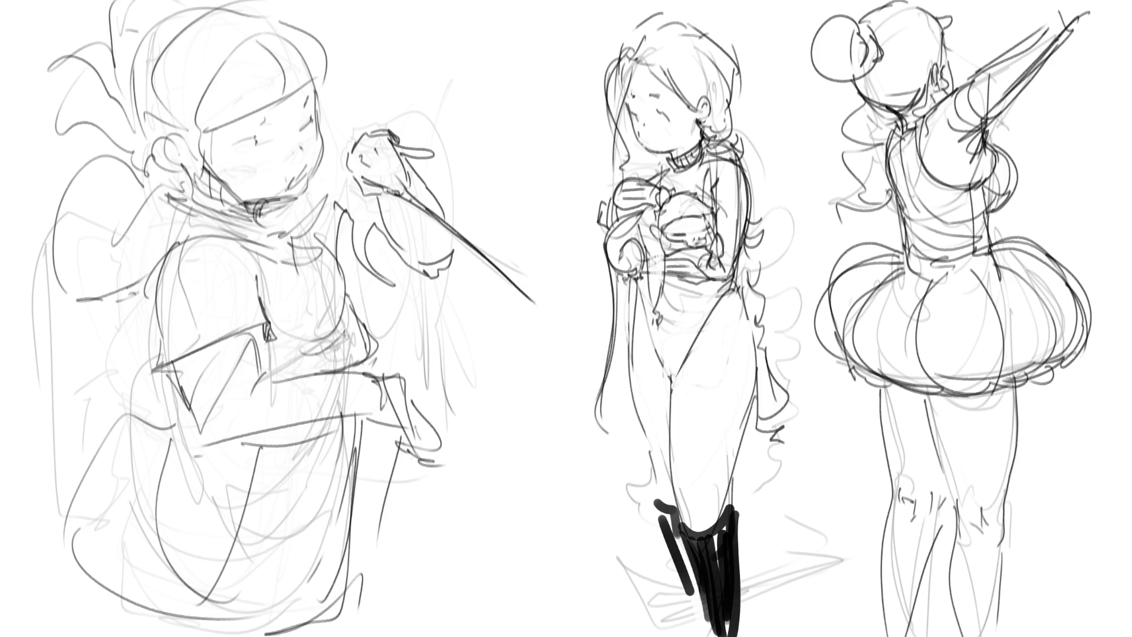
- Darken the right girl's neck and shoulder lines
left_click_drag(870, 107, 873, 129)
mouse_move(889, 111)
left_mouse_down()
mouse_move(875, 162)
mouse_move(896, 147)
left_mouse_up()
left_click_drag(876, 116, 890, 122)
- Draw the right girl's raised hand at the top of the canvas
left_click_drag(1041, 2, 1031, 32)
left_click_drag(1031, 35, 1062, 24)
left_click_drag(1078, 1, 1062, 49)
left_click_drag(1055, 62, 1011, 91)
left_click_drag(1059, 1, 1049, 15)
left_click_drag(1068, 1, 1038, 24)
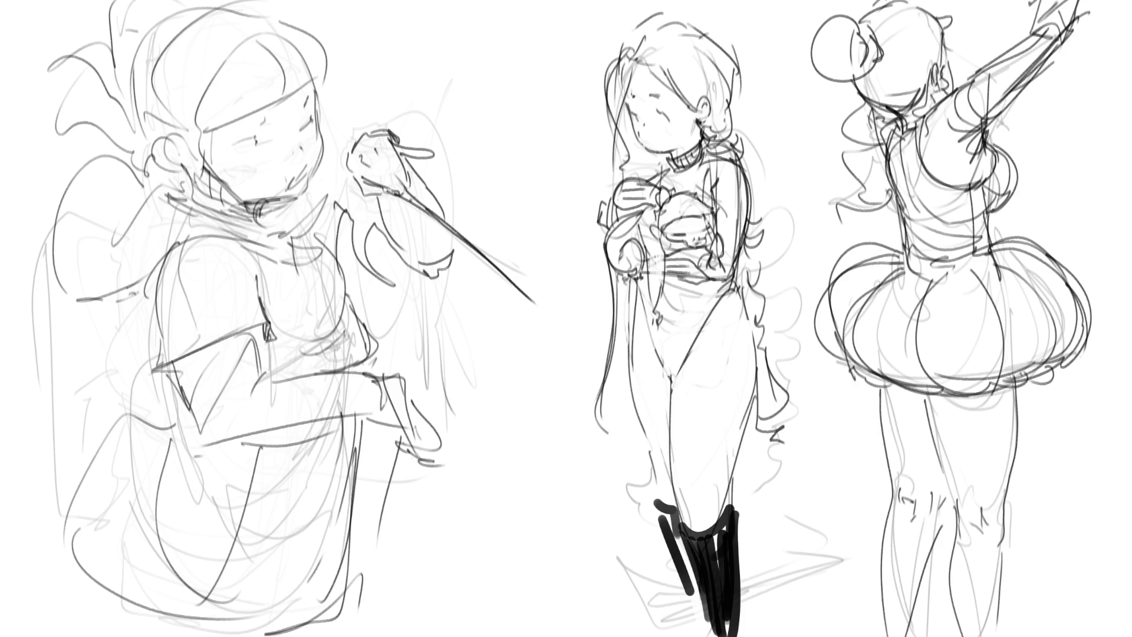
- Trace the right girl's back leg and add skirt lines, undoing the last skirt strokes
left_click_drag(1020, 355, 1014, 497)
left_click_drag(939, 388, 932, 435)
left_click_drag(890, 372, 878, 457)
left_click_drag(894, 262, 862, 356)
left_click_drag(975, 270, 893, 354)
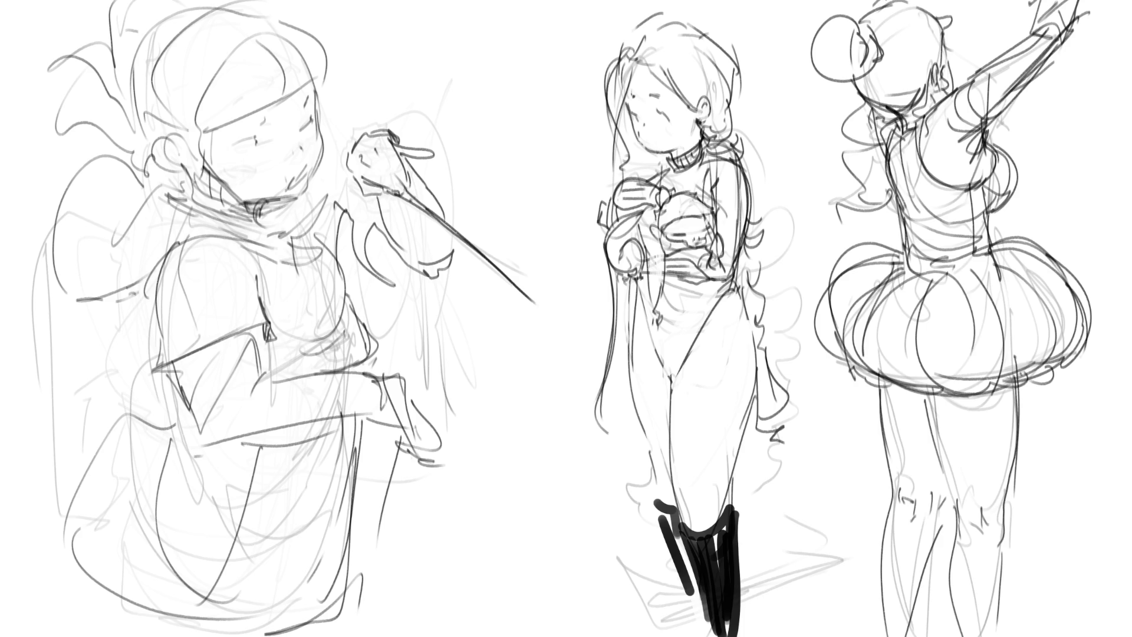
key("ctrl+z")
key("ctrl+z")
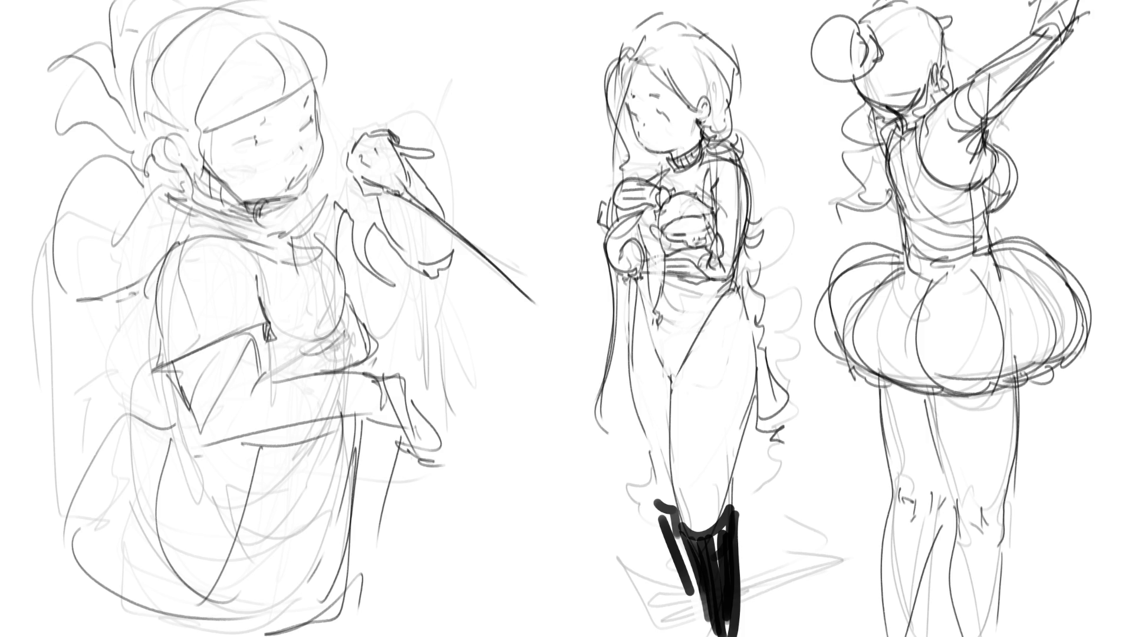
- Shade the right girl's leg and lower skirt in grey
mouse_move(882, 383)
left_mouse_down()
mouse_move(897, 628)
mouse_move(943, 477)
mouse_move(900, 381)
mouse_move(1014, 407)
mouse_move(940, 454)
mouse_move(982, 449)
mouse_move(1014, 422)
mouse_move(944, 498)
mouse_move(1005, 442)
left_mouse_up()
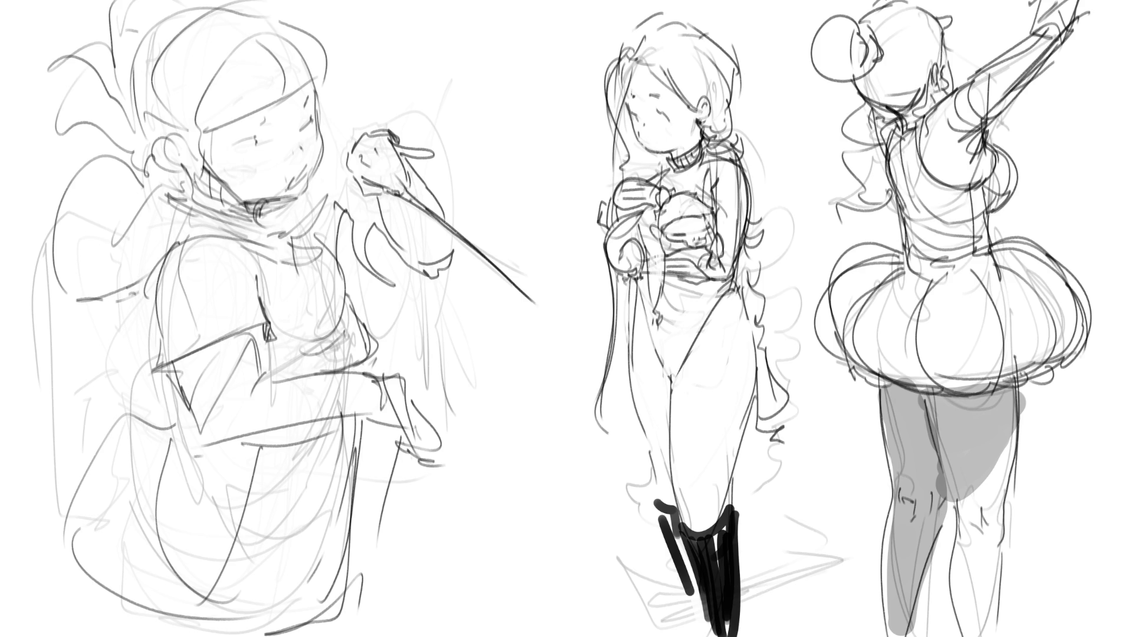
mouse_move(850, 345)
left_mouse_down()
mouse_move(873, 362)
mouse_move(1006, 377)
mouse_move(829, 322)
left_mouse_up()
mouse_move(923, 378)
left_mouse_down()
mouse_move(1029, 353)
mouse_move(1014, 333)
left_mouse_up()
mouse_move(950, 354)
left_mouse_down()
mouse_move(849, 325)
mouse_move(826, 303)
left_mouse_up()
- Paint grey over her back, under the raised arm, shoulder, head and hair bun
mouse_move(899, 254)
left_mouse_down()
mouse_move(935, 233)
mouse_move(953, 203)
left_mouse_up()
mouse_move(920, 206)
left_mouse_down()
mouse_move(884, 141)
mouse_move(935, 218)
left_mouse_up()
mouse_move(932, 260)
left_mouse_down()
mouse_move(970, 207)
mouse_move(963, 254)
left_mouse_up()
left_click_drag(1005, 221, 989, 186)
left_click_drag(982, 118, 920, 165)
mouse_move(914, 112)
left_mouse_down()
mouse_move(967, 183)
mouse_move(896, 104)
left_mouse_up()
mouse_move(849, 74)
left_mouse_down()
mouse_move(914, 76)
mouse_move(923, 118)
mouse_move(935, 112)
left_mouse_up()
left_click_drag(810, 59, 879, 76)
left_click_drag(831, 72, 914, 107)
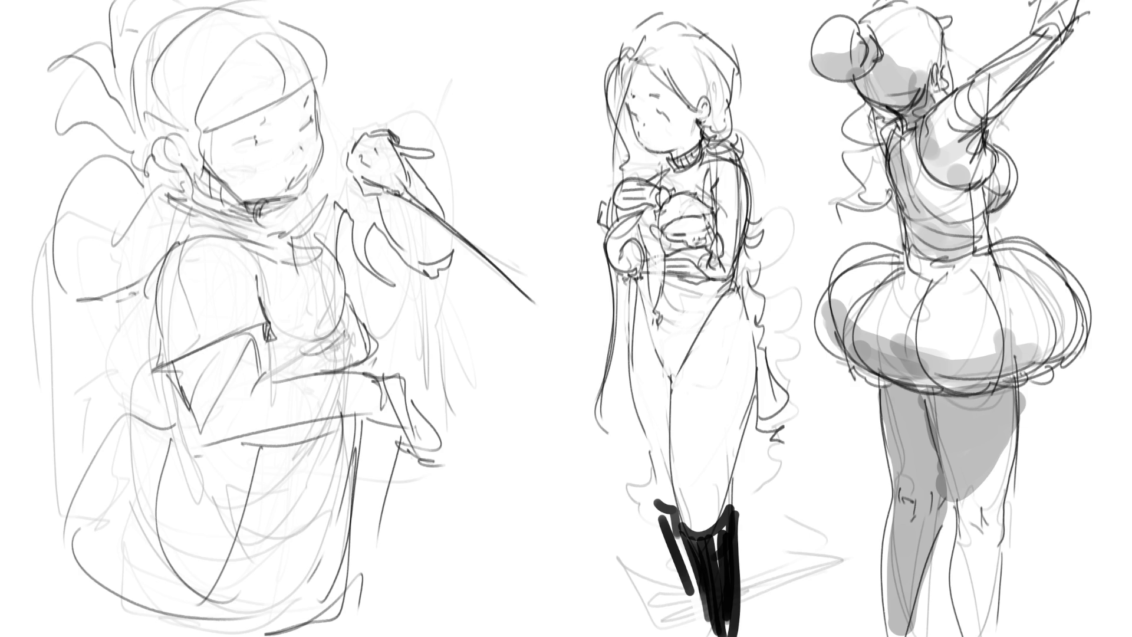
- Shade the upper skirt, waist and along the raised arm in grey
mouse_move(909, 263)
left_mouse_down()
mouse_move(867, 248)
mouse_move(902, 304)
mouse_move(955, 262)
left_mouse_up()
left_click_drag(953, 274, 885, 298)
mouse_move(867, 319)
left_mouse_down()
mouse_move(955, 263)
mouse_move(902, 339)
left_mouse_up()
left_click_drag(903, 339, 961, 268)
left_click_drag(932, 233, 970, 271)
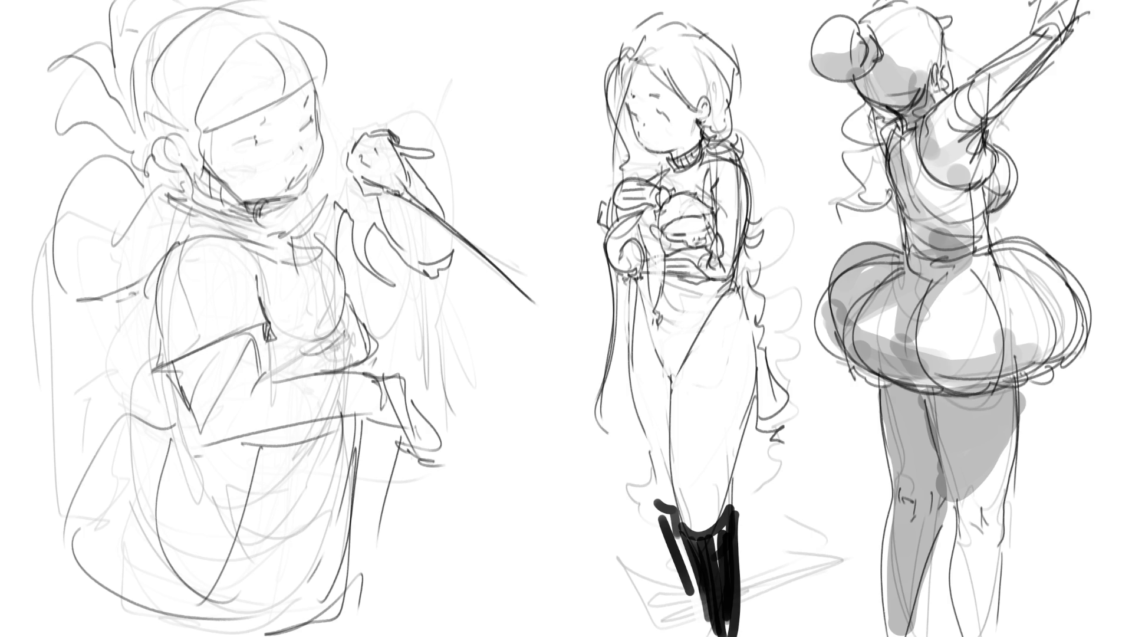
left_click_drag(914, 142, 1035, 32)
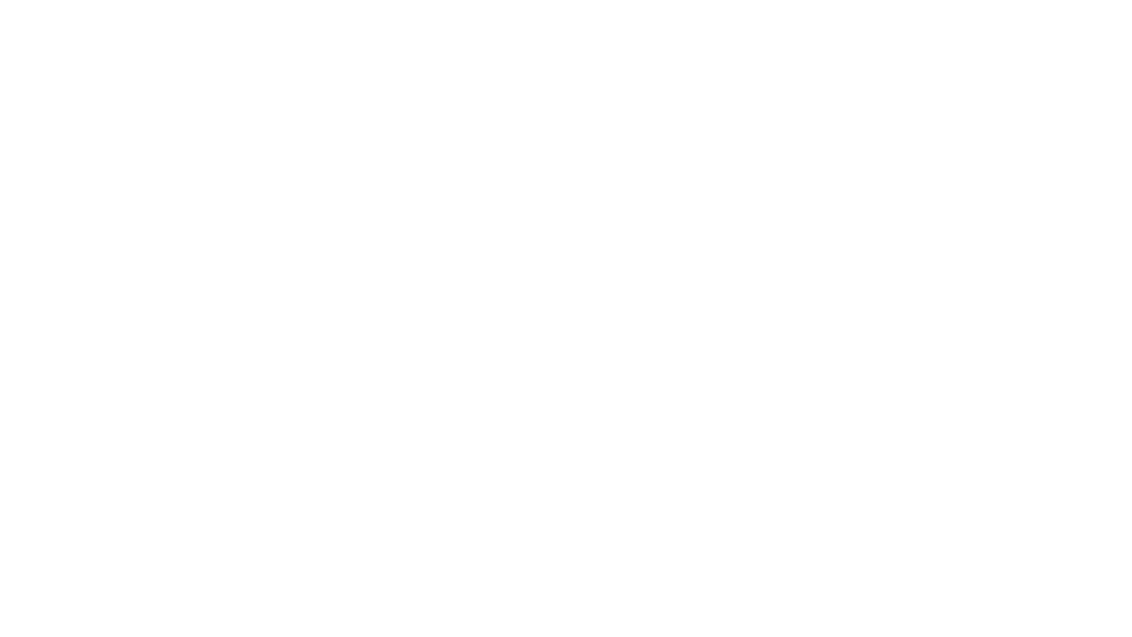
- Sketch a fabric sleeve with cuff and folds, a foot emerging from it, and a ground line
mouse_move(543, 122)
left_mouse_down()
mouse_move(561, 189)
mouse_move(560, 95)
mouse_move(592, 234)
left_mouse_up()
mouse_move(542, 194)
left_mouse_down()
mouse_move(593, 229)
mouse_move(542, 197)
mouse_move(459, 232)
mouse_move(609, 236)
mouse_move(513, 242)
mouse_move(451, 216)
mouse_move(450, 201)
mouse_move(346, 233)
mouse_move(449, 243)
mouse_move(445, 212)
mouse_move(343, 234)
left_mouse_up()
left_click_drag(444, 202, 319, 231)
mouse_move(340, 235)
left_mouse_down()
mouse_move(392, 230)
mouse_move(458, 201)
mouse_move(543, 196)
mouse_move(522, 197)
left_mouse_up()
mouse_move(435, 202)
left_mouse_down()
mouse_move(530, 198)
mouse_move(460, 207)
mouse_move(466, 237)
mouse_move(578, 236)
mouse_move(323, 247)
mouse_move(623, 252)
left_mouse_up()
left_click_drag(354, 237, 634, 236)
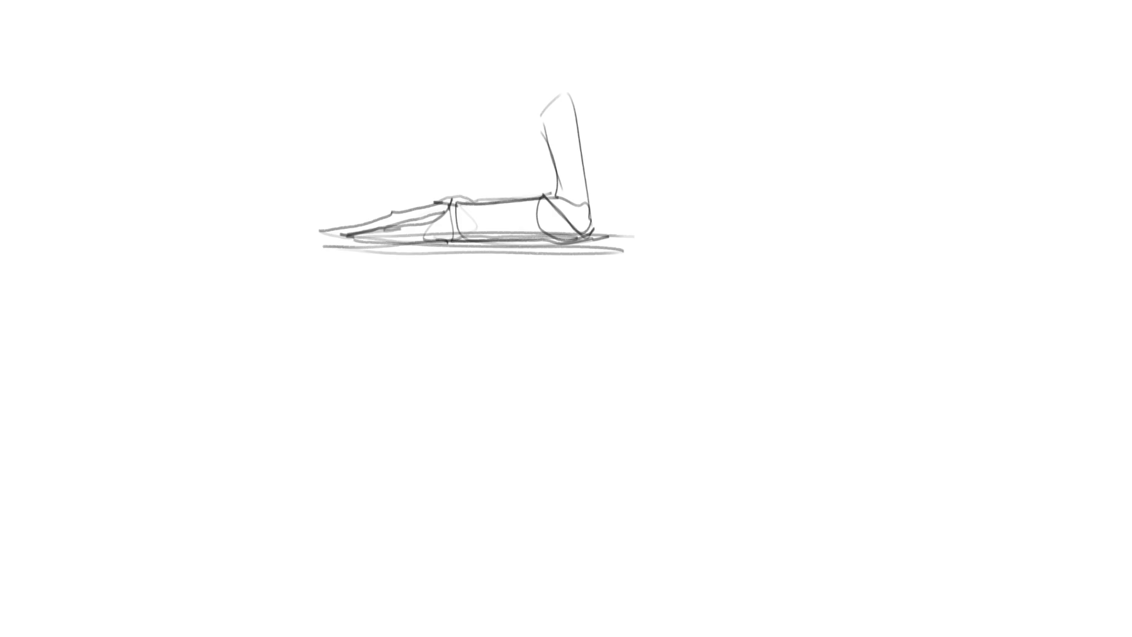
- Start a second leg study to the right of the first
left_click_drag(772, 179, 798, 262)
left_click_drag(770, 158, 812, 267)
left_click_drag(813, 266, 843, 268)
mouse_move(828, 127)
left_mouse_down()
mouse_move(864, 274)
mouse_move(803, 270)
mouse_move(764, 301)
mouse_move(727, 305)
mouse_move(862, 277)
mouse_move(790, 352)
mouse_move(793, 321)
mouse_move(753, 354)
mouse_move(620, 392)
mouse_move(750, 355)
mouse_move(699, 356)
left_mouse_up()
- Add fabric fold lines around the second shoe and outline its toe and upper
mouse_move(615, 324)
left_mouse_down()
mouse_move(642, 368)
mouse_move(649, 356)
left_mouse_up()
mouse_move(651, 347)
left_mouse_down()
mouse_move(675, 366)
mouse_move(707, 356)
mouse_move(695, 334)
left_mouse_up()
left_click_drag(563, 340, 627, 346)
left_click_drag(597, 335, 673, 329)
mouse_move(625, 290)
left_mouse_down()
mouse_move(743, 304)
mouse_move(708, 276)
mouse_move(778, 260)
left_mouse_up()
left_click_drag(779, 266, 749, 290)
left_click_drag(640, 297, 636, 320)
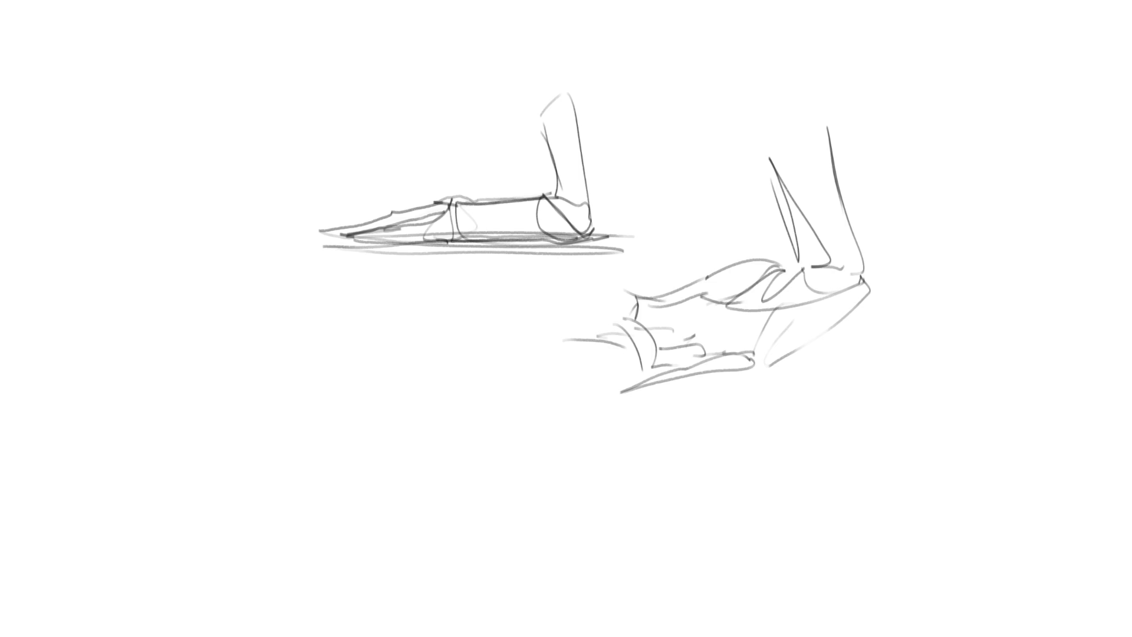
- Hatch shading across the second foot and refine the back of the leg
left_click_drag(712, 301, 676, 333)
mouse_move(743, 297)
left_mouse_down()
mouse_move(690, 352)
mouse_move(745, 324)
left_mouse_up()
left_click_drag(745, 331, 732, 349)
left_click_drag(787, 124, 761, 167)
left_click_drag(778, 176, 802, 268)
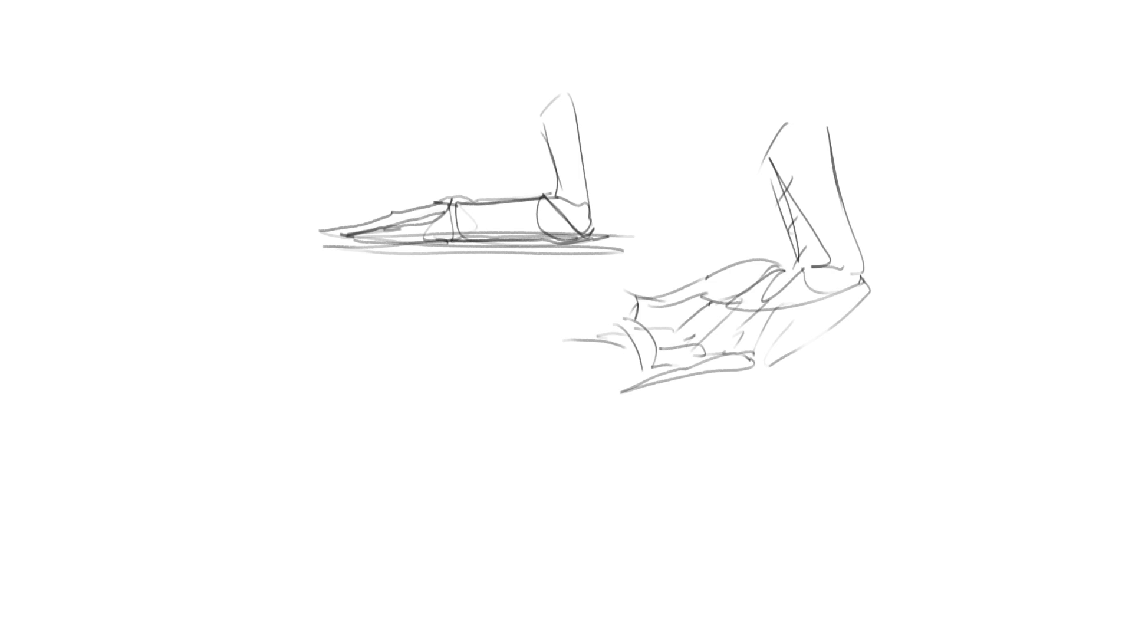
- Rough in a third study at lower left: a rounded shoe extending into a bent ankle
mouse_move(273, 342)
left_mouse_down()
mouse_move(271, 415)
mouse_move(306, 308)
left_mouse_up()
left_click_drag(328, 297, 340, 405)
left_click_drag(271, 390, 312, 466)
left_click_drag(343, 422, 314, 466)
mouse_move(342, 403)
left_mouse_down()
mouse_move(338, 427)
mouse_move(354, 433)
left_mouse_up()
left_click_drag(298, 462, 369, 481)
mouse_move(368, 431)
left_mouse_down()
mouse_move(372, 471)
mouse_move(399, 482)
mouse_move(413, 384)
mouse_move(420, 463)
left_mouse_up()
- Add toe outlines and a ground line to the lower-left foot
left_click_drag(324, 481, 435, 468)
mouse_move(357, 413)
left_mouse_down()
mouse_move(409, 341)
mouse_move(422, 363)
left_mouse_up()
mouse_move(366, 378)
left_mouse_down()
mouse_move(366, 403)
mouse_move(418, 411)
left_mouse_up()
mouse_move(364, 390)
left_mouse_down()
mouse_move(377, 379)
mouse_move(415, 426)
mouse_move(438, 429)
left_mouse_up()
left_click_drag(436, 432, 450, 435)
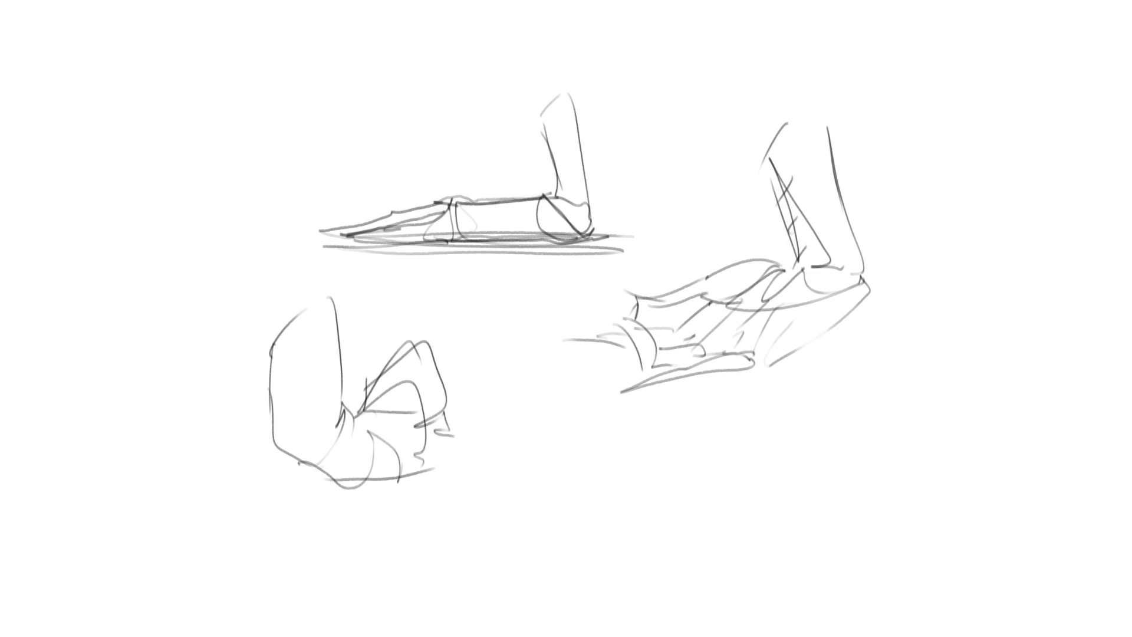
- Extend the ground line and add diagonal fold lines to the left foot sketch
left_click_drag(384, 475, 402, 473)
mouse_move(342, 411)
left_mouse_down()
mouse_move(382, 352)
mouse_move(371, 414)
left_mouse_up()
left_click_drag(444, 442, 385, 476)
left_click_drag(409, 418, 440, 373)
mouse_move(449, 377)
left_mouse_down()
mouse_move(463, 438)
mouse_move(433, 461)
left_mouse_up()
left_click_drag(412, 416, 362, 426)
left_click_drag(359, 412, 370, 424)
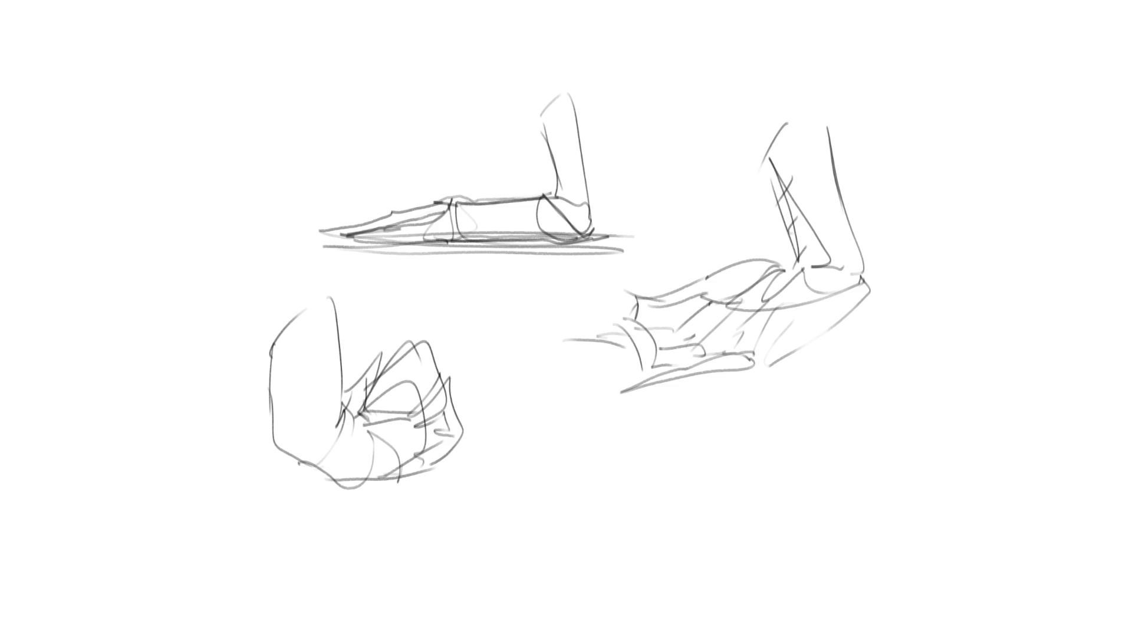
- Sketch a new leg study at lower right with shin and ankle lines
mouse_move(881, 365)
left_mouse_down()
mouse_move(846, 462)
mouse_move(960, 326)
mouse_move(970, 369)
left_mouse_up()
left_click_drag(974, 367, 909, 466)
left_click_drag(861, 494, 872, 494)
left_click_drag(834, 497, 893, 475)
mouse_move(958, 382)
left_mouse_down()
mouse_move(931, 466)
mouse_move(838, 509)
mouse_move(883, 503)
left_mouse_up()
left_click_drag(936, 476, 867, 518)
left_click_drag(855, 520, 877, 545)
- Add the lower-right leg's triangular foot and calf, doubled shin edge, and refined top
mouse_move(953, 571)
left_mouse_down()
mouse_move(943, 476)
mouse_move(1022, 546)
left_mouse_up()
left_click_drag(1022, 547, 911, 556)
left_click_drag(851, 504, 836, 528)
left_click_drag(871, 342, 840, 519)
mouse_move(880, 362)
left_mouse_down()
mouse_move(840, 455)
mouse_move(899, 337)
mouse_move(958, 298)
mouse_move(972, 344)
left_mouse_up()
mouse_move(915, 316)
left_mouse_down()
mouse_move(831, 360)
mouse_move(846, 414)
mouse_move(838, 418)
left_mouse_up()
mouse_move(836, 353)
left_mouse_down()
mouse_move(949, 289)
mouse_move(960, 318)
left_mouse_up()
left_click_drag(830, 391, 827, 454)
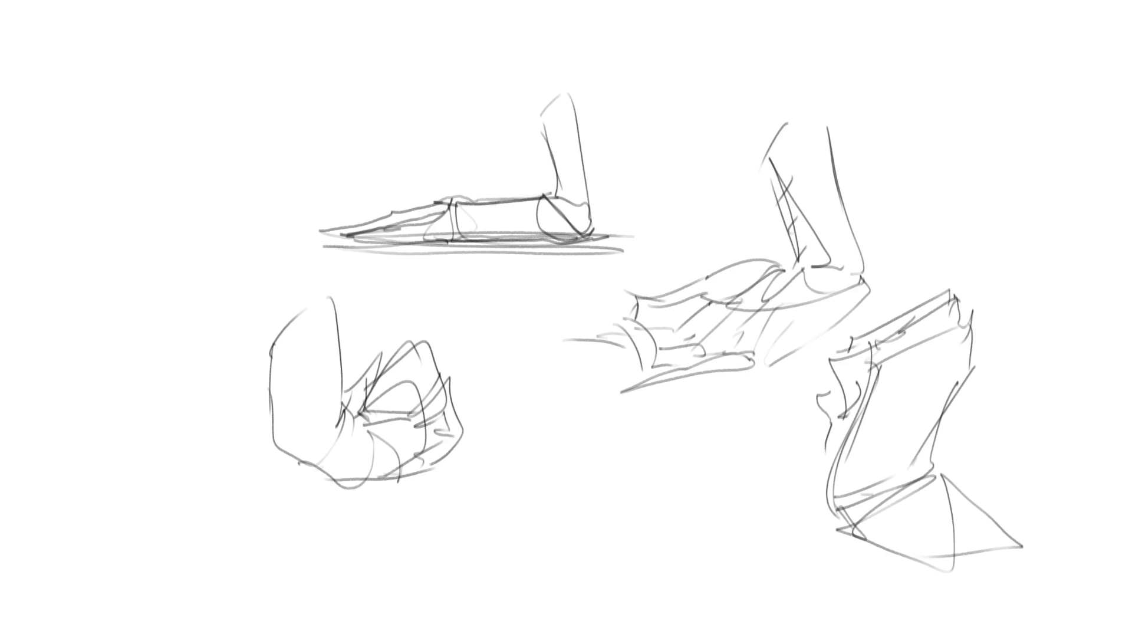
- Start a small fold study in the upper-left corner and extend its contours
left_click_drag(83, 114, 109, 140)
mouse_move(129, 102)
left_mouse_down()
mouse_move(120, 150)
mouse_move(82, 82)
mouse_move(110, 45)
mouse_move(77, 115)
left_mouse_up()
mouse_move(101, 58)
left_mouse_down()
mouse_move(168, 66)
mouse_move(127, 131)
left_mouse_up()
left_click_drag(172, 68, 213, 183)
mouse_move(123, 149)
left_mouse_down()
mouse_move(172, 250)
mouse_move(192, 247)
left_mouse_up()
mouse_move(183, 81)
left_mouse_down()
mouse_move(217, 153)
mouse_move(207, 243)
mouse_move(211, 207)
left_mouse_up()
- Finish outlining the upper-left study with long side lines and a bottom hook
left_click_drag(126, 171, 194, 288)
mouse_move(213, 194)
left_mouse_down()
mouse_move(186, 305)
mouse_move(219, 291)
left_mouse_up()
mouse_move(187, 73)
left_mouse_down()
mouse_move(227, 150)
mouse_move(230, 308)
left_mouse_up()
left_click_drag(222, 198, 193, 241)
left_click_drag(125, 156, 160, 230)
left_click_drag(161, 227, 179, 296)
left_click_drag(179, 254, 190, 328)
mouse_move(230, 180)
left_mouse_down()
mouse_move(197, 347)
mouse_move(224, 322)
mouse_move(236, 231)
left_mouse_up()
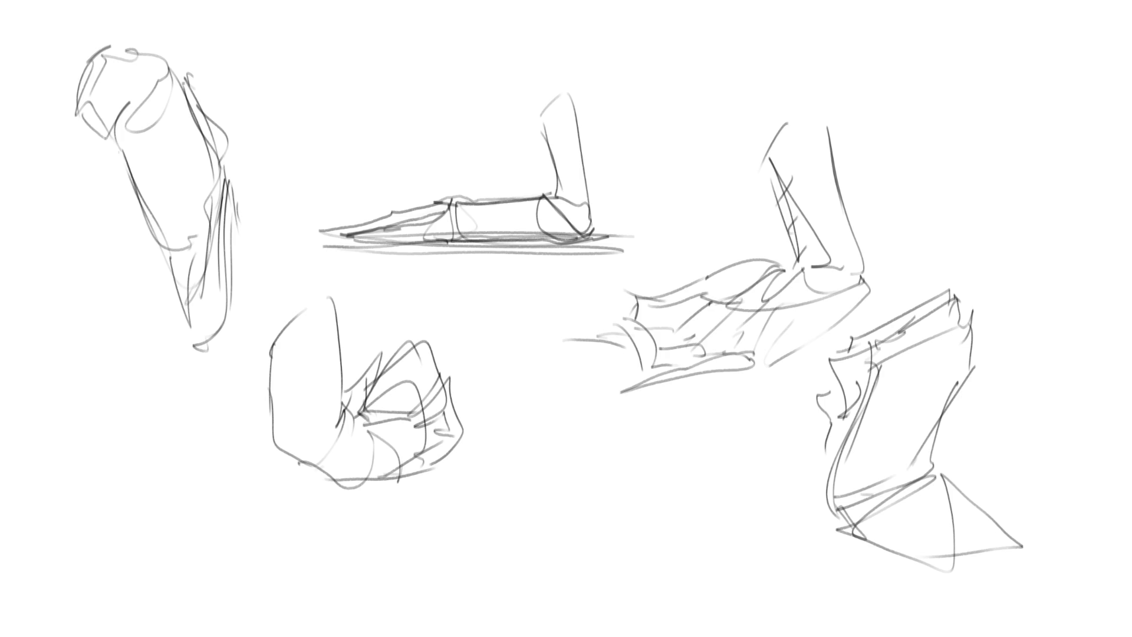
- Draw a tilted sleeve cylinder in the upper left with its cap and bottom curve
left_click_drag(314, 75, 335, 134)
mouse_move(313, 78)
left_mouse_down()
mouse_move(342, 64)
mouse_move(388, 140)
left_mouse_up()
left_click_drag(386, 96, 393, 170)
left_click_drag(339, 154, 385, 177)
left_click_drag(369, 118, 387, 168)
left_click_drag(343, 16, 306, 72)
left_click_drag(381, 3, 385, 13)
mouse_move(351, 7)
left_mouse_down()
mouse_move(413, 58)
mouse_move(389, 108)
left_mouse_up()
- Add hatching, a cap line, and folds to the sleeve cylinder
mouse_move(307, 103)
left_mouse_down()
mouse_move(329, 139)
mouse_move(328, 129)
left_mouse_up()
left_click_drag(290, 42, 312, 69)
left_click_drag(304, 91, 314, 93)
left_click_drag(340, 17, 297, 43)
left_click_drag(393, 1, 419, 35)
mouse_move(430, 71)
left_mouse_down()
mouse_move(401, 116)
mouse_move(383, 187)
left_mouse_up()
left_click_drag(332, 147, 360, 180)
mouse_move(335, 154)
left_mouse_down()
mouse_move(355, 193)
mouse_move(342, 192)
left_mouse_up()
left_click_drag(337, 193, 341, 207)
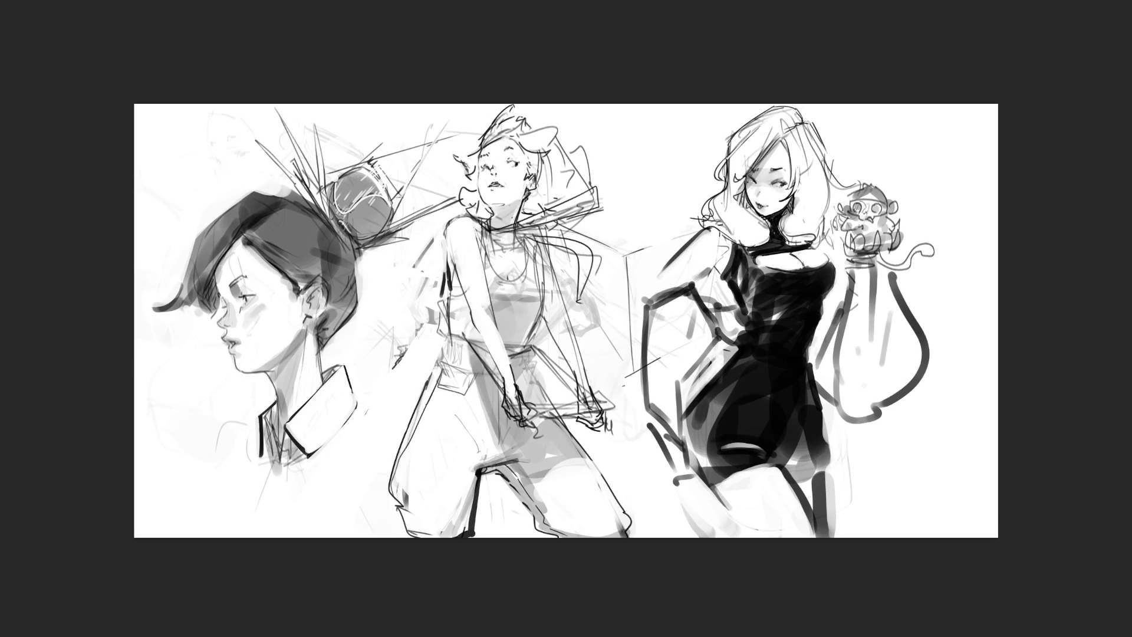
- On the three-figure sketch, handwrite large 'BRB' between the middle and right figures
left_click_drag(595, 120, 591, 158)
mouse_move(630, 135)
left_mouse_down()
mouse_move(634, 170)
mouse_move(649, 160)
mouse_move(654, 207)
left_mouse_up()
left_click(654, 170)
mouse_move(656, 168)
left_mouse_down()
mouse_move(683, 195)
mouse_move(652, 208)
left_mouse_up()
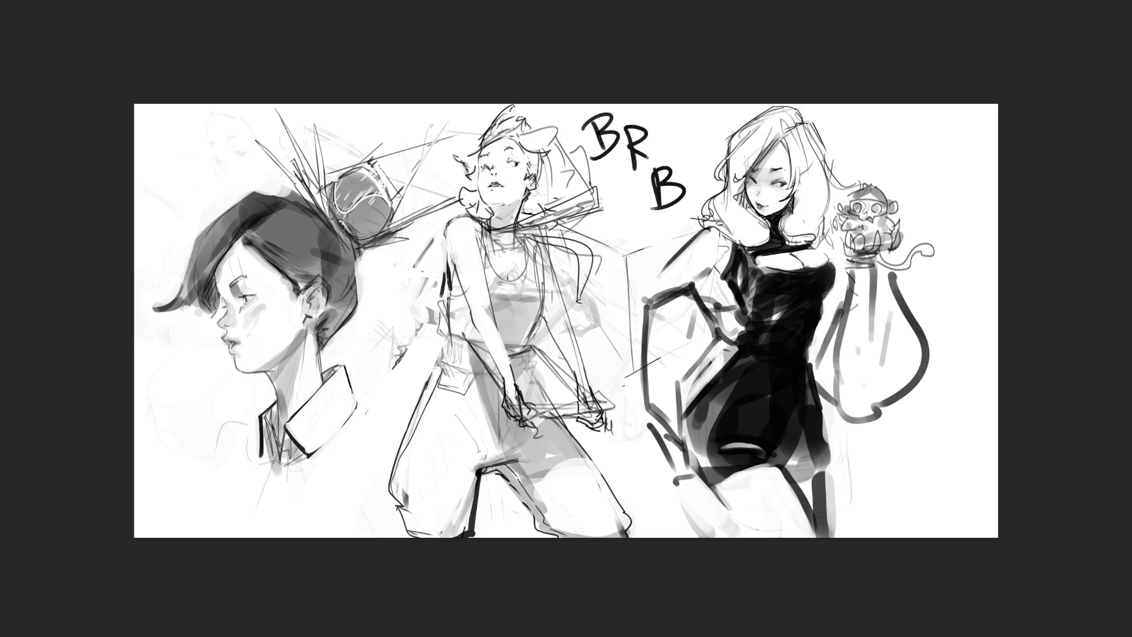